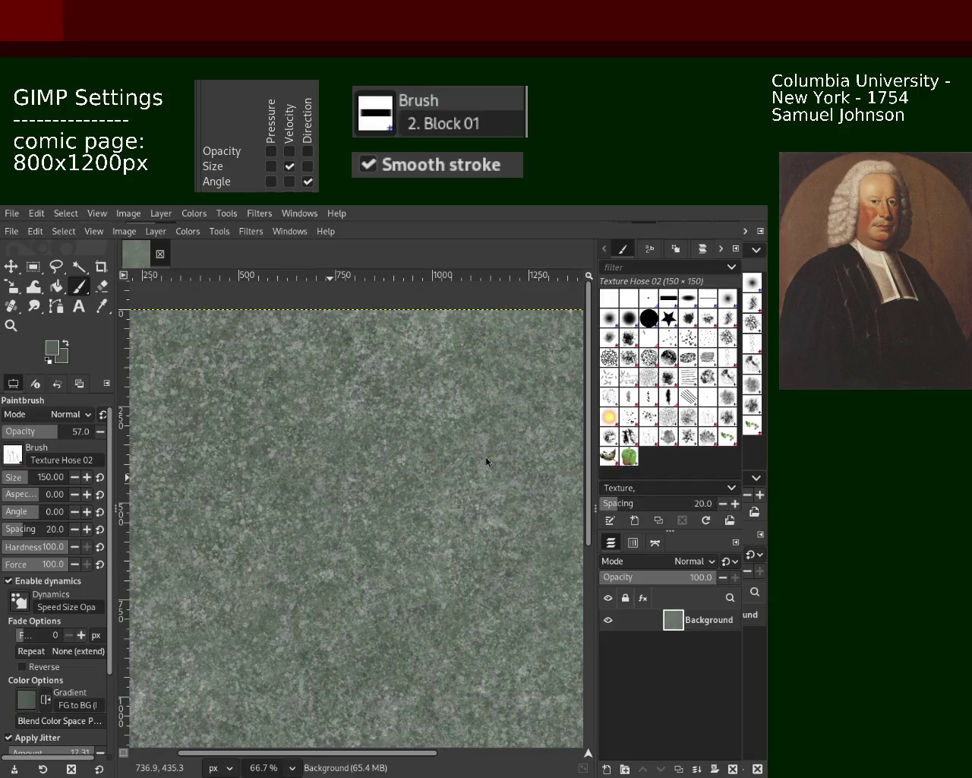
# Zoom far out, then zoom back in until the page fills the view.
pyautogui.press('z')
pyautogui.keyDown('ctrl'); pyautogui.click(311, 423); pyautogui.keyUp('ctrl')
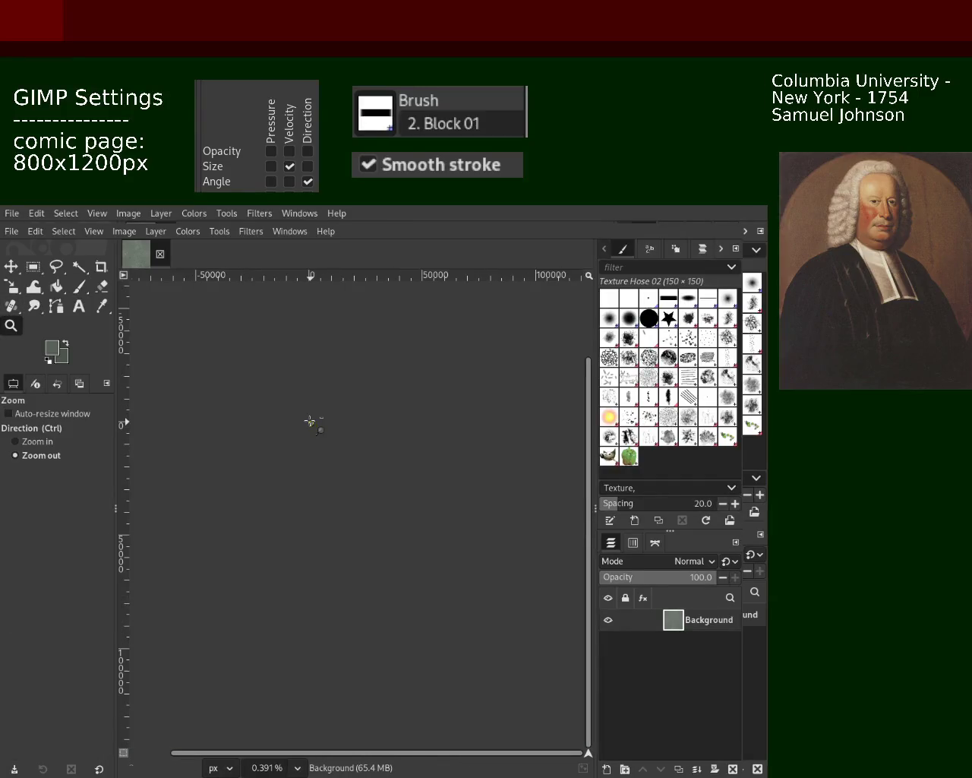
pyautogui.doubleClick(313, 424)
pyautogui.doubleClick(325, 430)
pyautogui.doubleClick(322, 423)
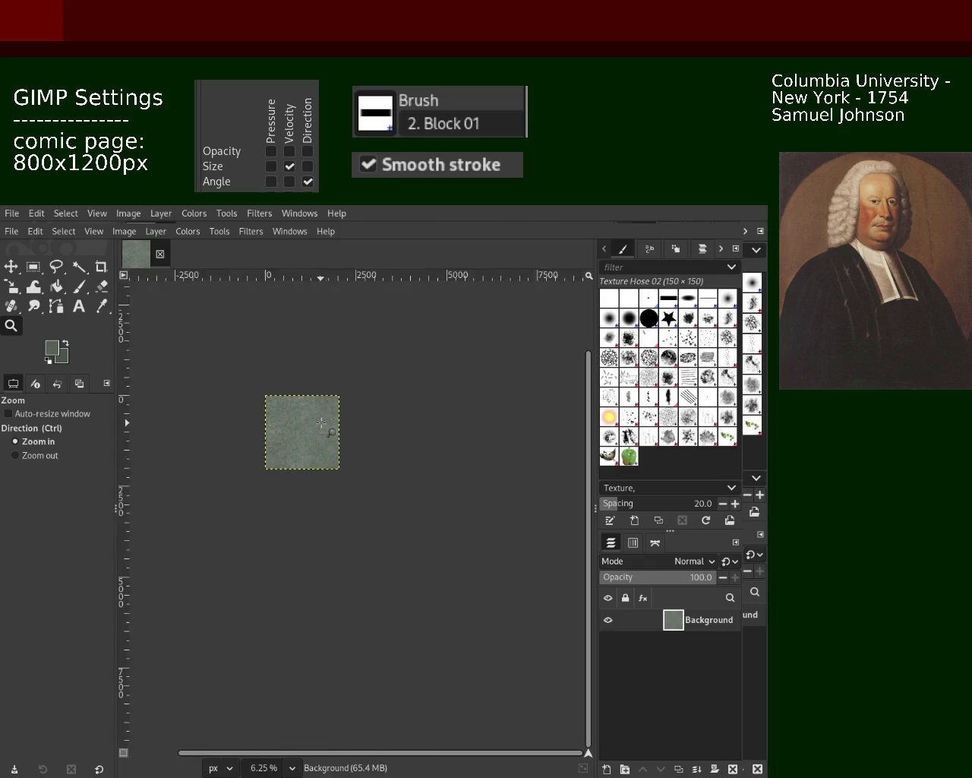
pyautogui.doubleClick(322, 422)
pyautogui.doubleClick(342, 365)
pyautogui.keyDown('ctrl'); pyautogui.doubleClick(358, 307); pyautogui.keyUp('ctrl')
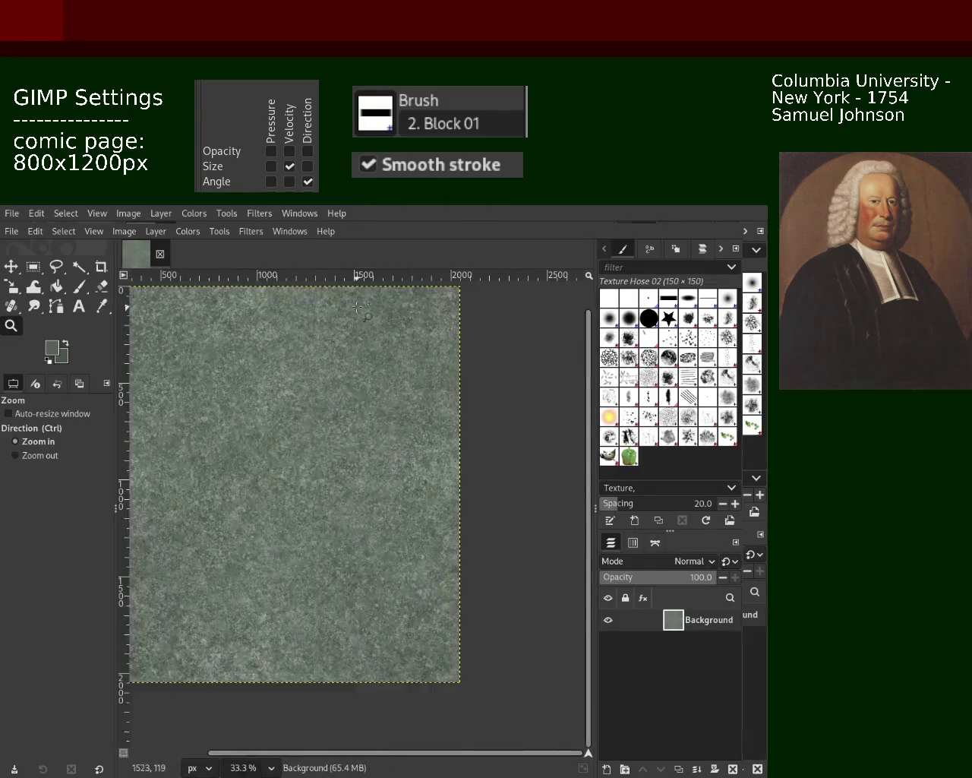
pyautogui.doubleClick(358, 307)
pyautogui.keyDown('ctrl'); pyautogui.click(391, 443); pyautogui.keyUp('ctrl')
pyautogui.moveTo(390, 443); pyautogui.dragTo(383, 437)
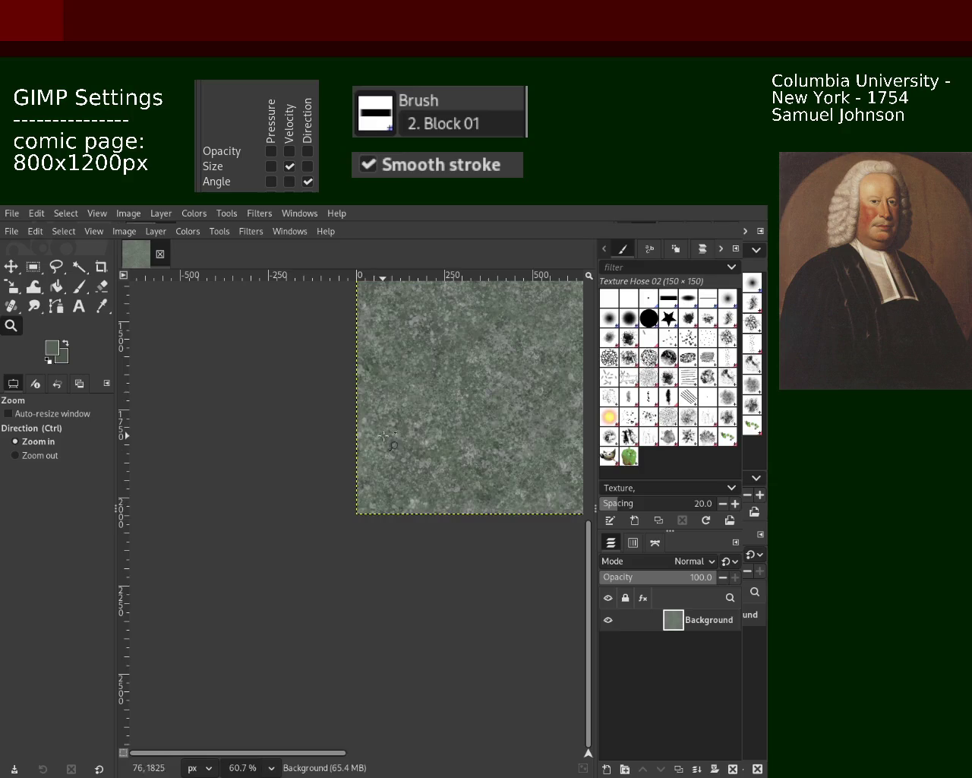
# Bring the page to 100% and pick the Paintbrush with the Splats 01 brush at size 200.
pyautogui.click(364, 430)
pyautogui.keyDown('ctrl'); pyautogui.click(342, 418); pyautogui.keyUp('ctrl')
pyautogui.click(308, 403)
pyautogui.press('p')
pyautogui.click(636, 418)
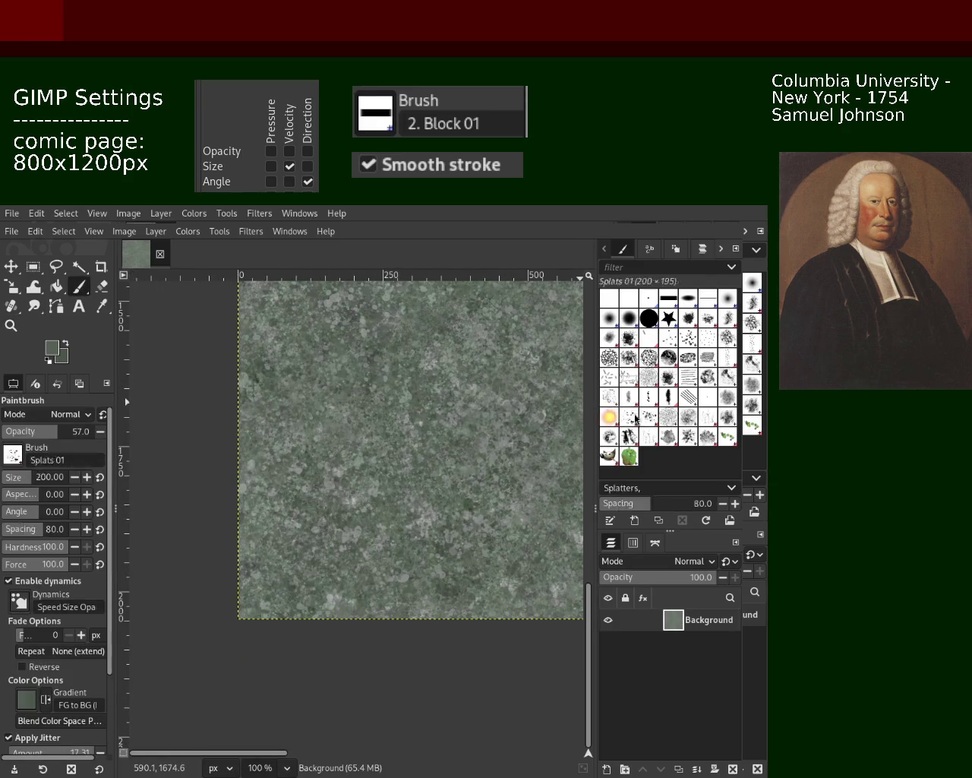
# Paint two test splatter strokes on the texture and undo both.
pyautogui.moveTo(353, 532); pyautogui.dragTo(364, 587)
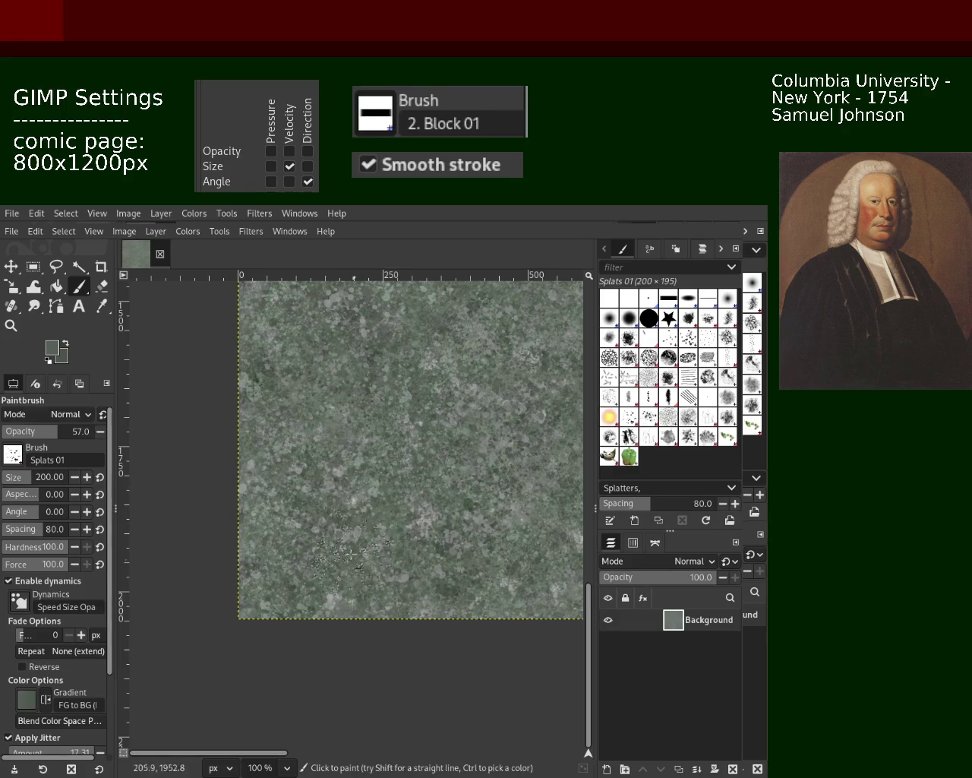
pyautogui.hotkey('ctrl', 'z')
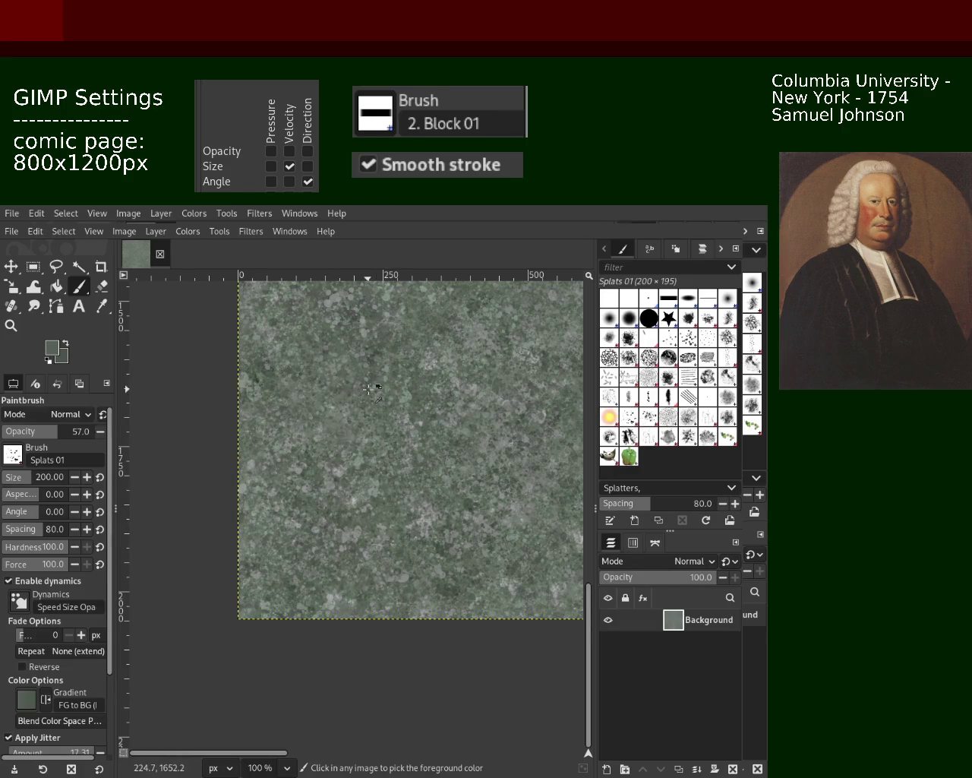
pyautogui.moveTo(370, 389); pyautogui.dragTo(350, 418)
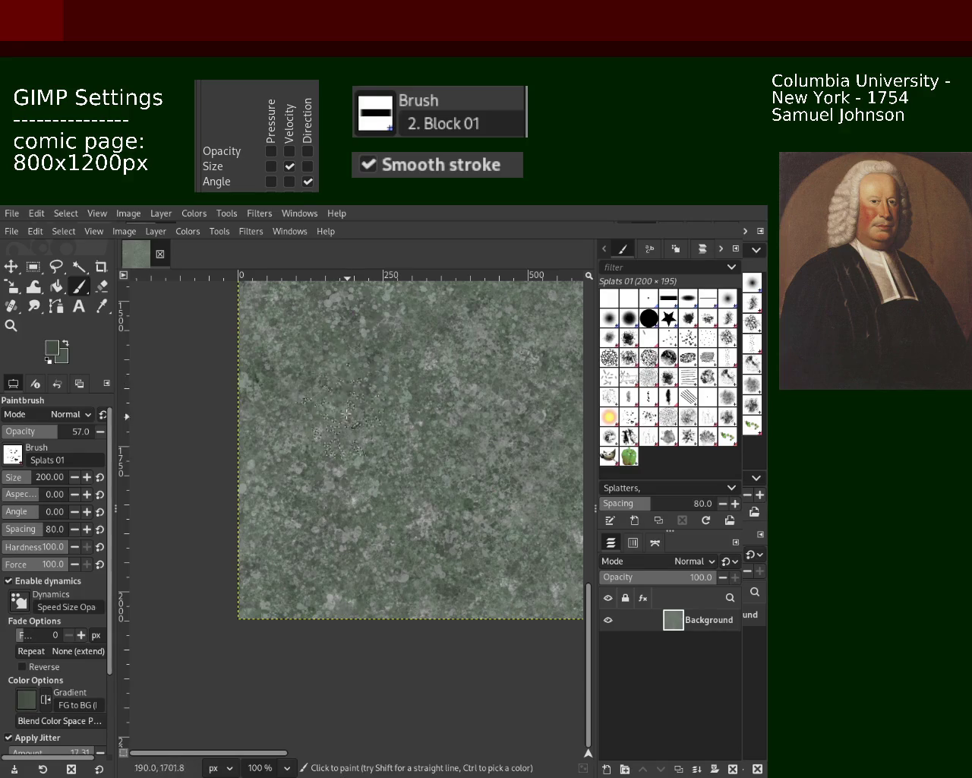
pyautogui.hotkey('ctrl', 'z')
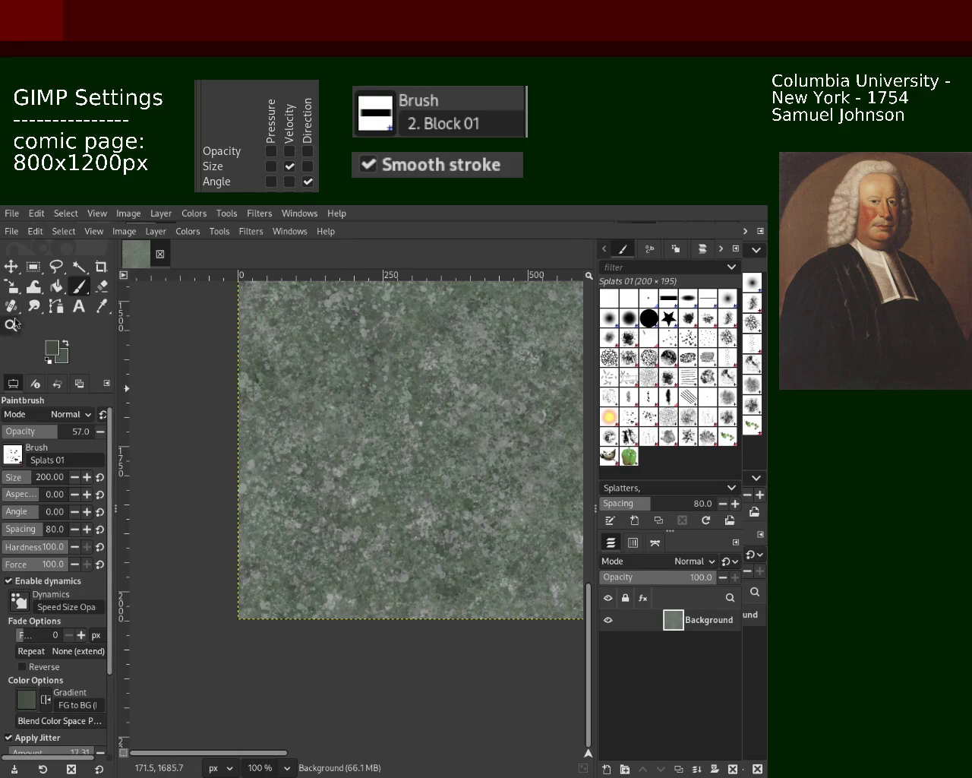
# Zoom in on the page's top-left area and return to the Paintbrush.
pyautogui.click(11, 325)
pyautogui.keyDown('ctrl'); pyautogui.click(317, 371); pyautogui.keyUp('ctrl')
pyautogui.keyDown('ctrl'); pyautogui.click(316, 371); pyautogui.keyUp('ctrl')
pyautogui.click(317, 371)
pyautogui.click(317, 371)
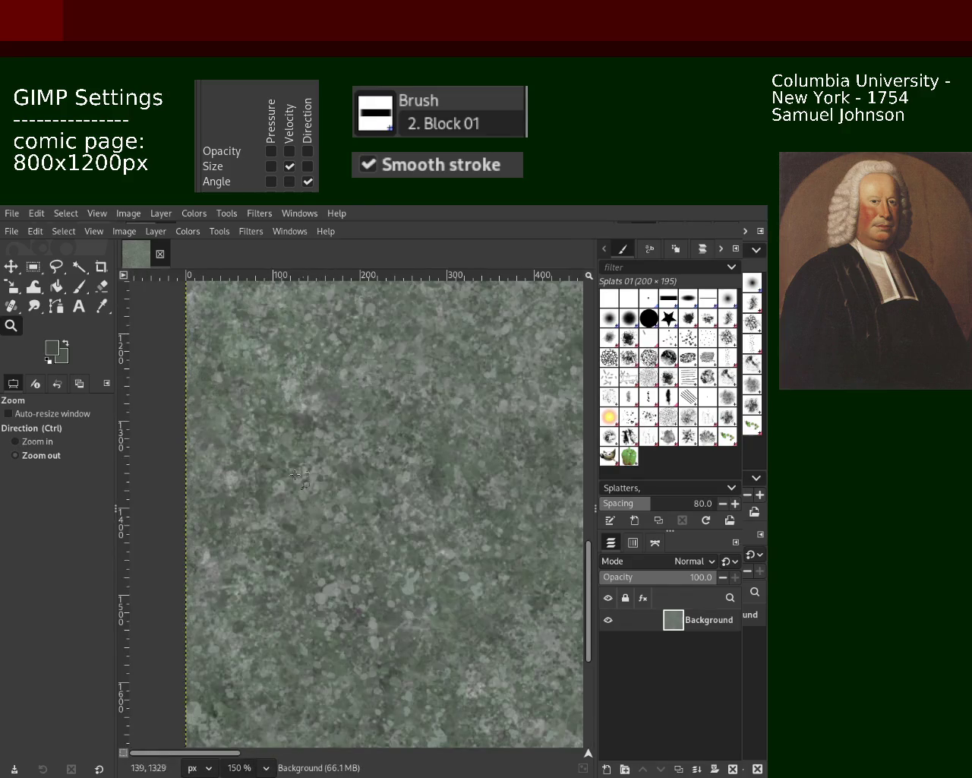
pyautogui.click(179, 331)
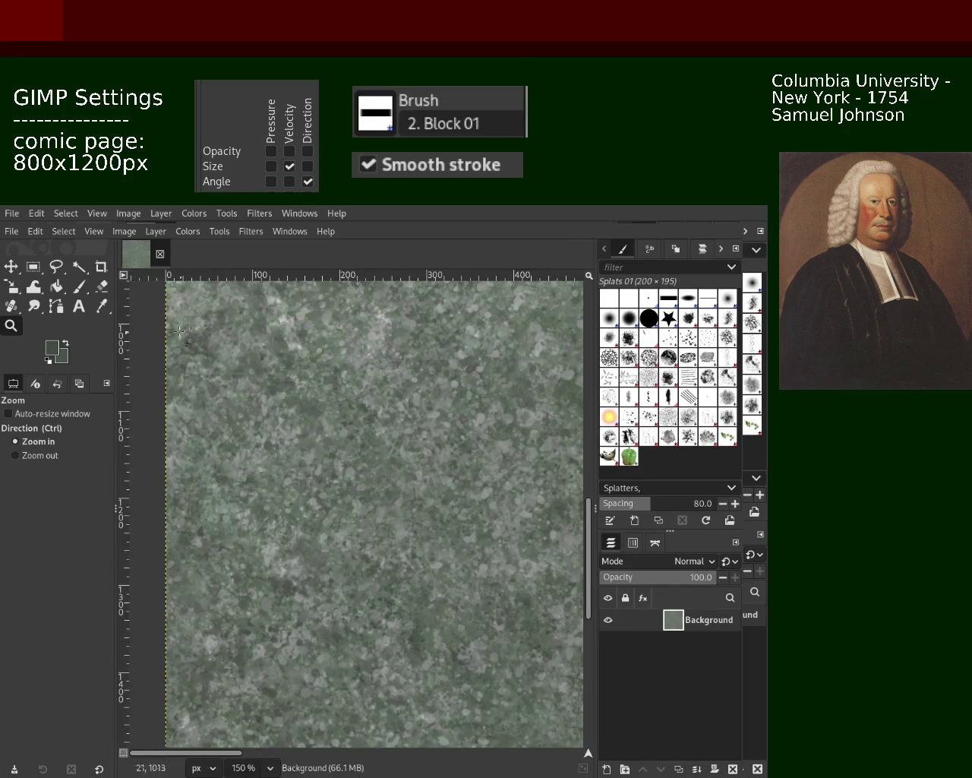
pyautogui.click(80, 288)
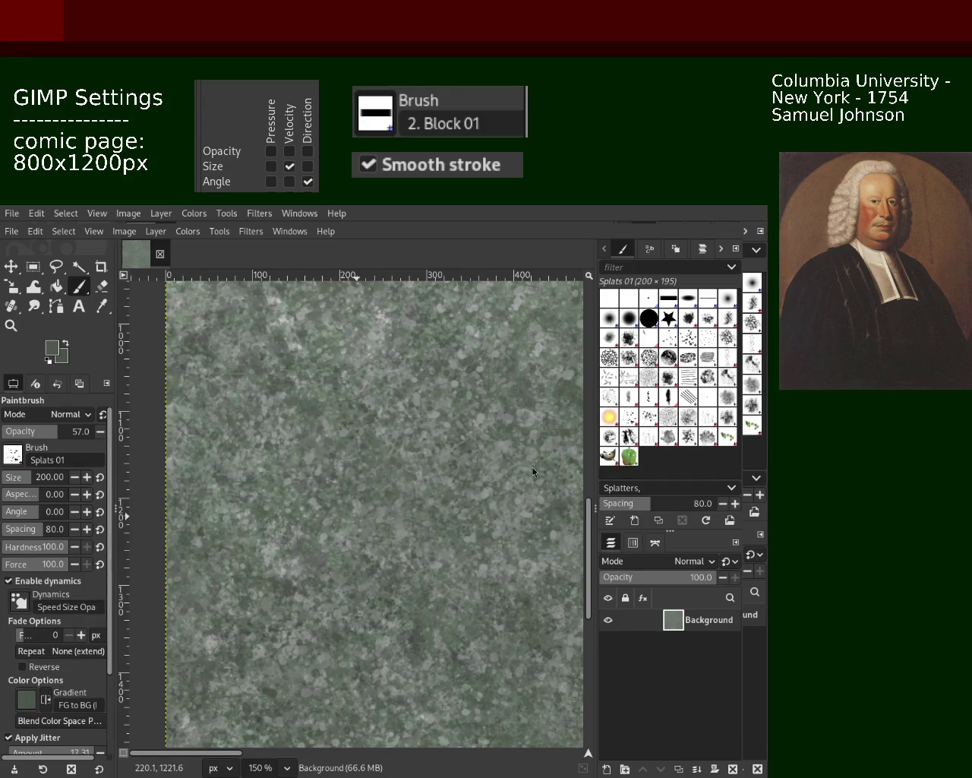
# Zoom out and back in to 200% on the stone texture.
pyautogui.press('z')
pyautogui.keyDown('ctrl'); pyautogui.click(422, 420); pyautogui.keyUp('ctrl')
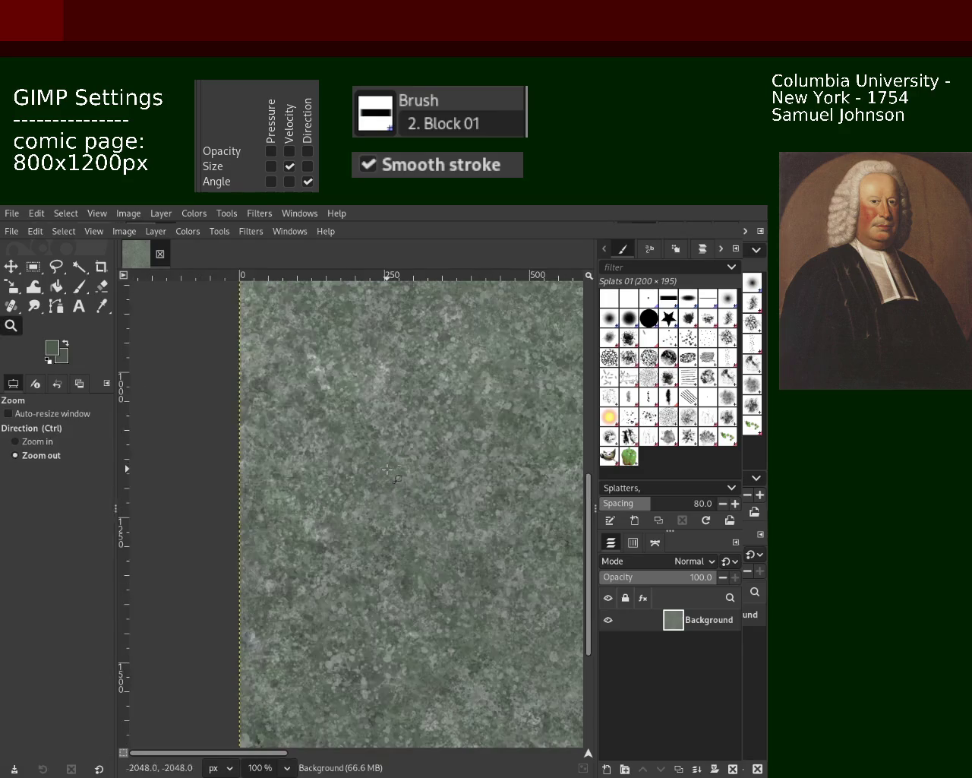
pyautogui.keyDown('ctrl'); pyautogui.click(421, 421); pyautogui.keyUp('ctrl')
pyautogui.keyDown('ctrl'); pyautogui.click(422, 420); pyautogui.keyUp('ctrl')
pyautogui.click(422, 420)
pyautogui.click(421, 420)
pyautogui.click(422, 420)
pyautogui.click(422, 420)
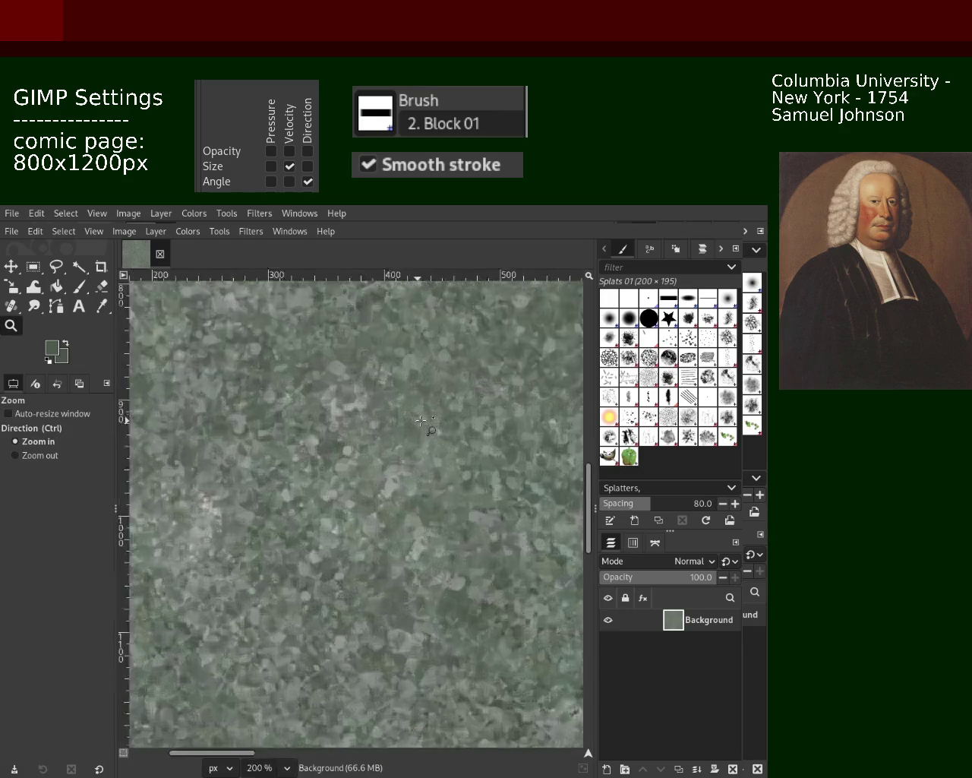
pyautogui.click(79, 287)
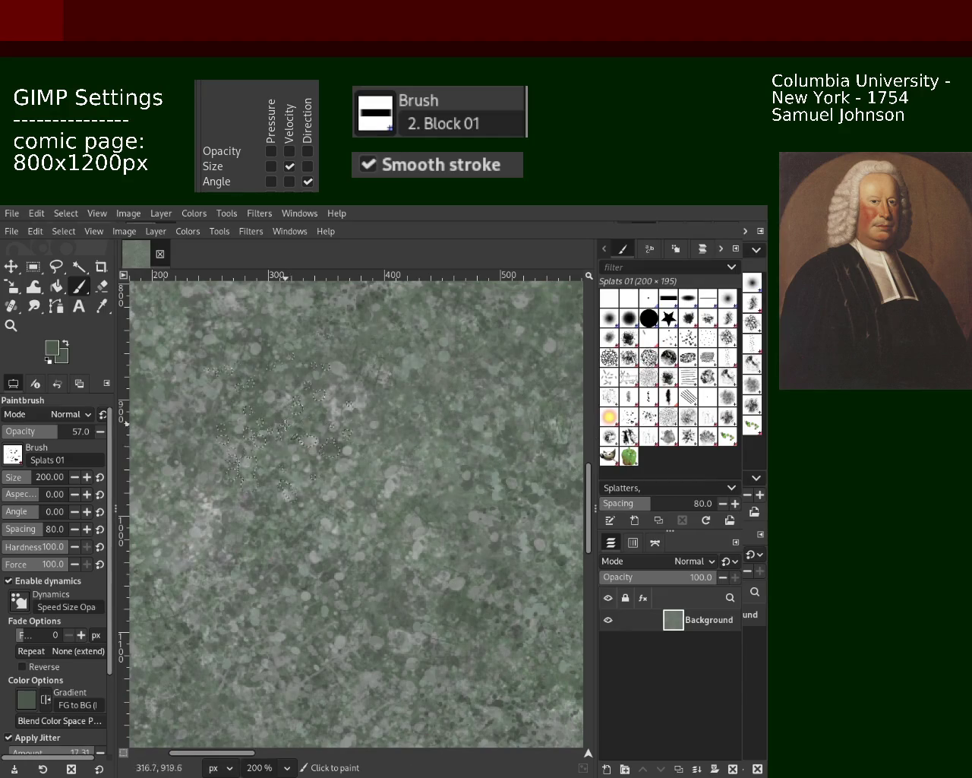
# Dab splats on the left of the texture and sample a darker grey-green as paint colour.
pyautogui.keyDown('ctrl'); pyautogui.click(337, 449); pyautogui.keyUp('ctrl')
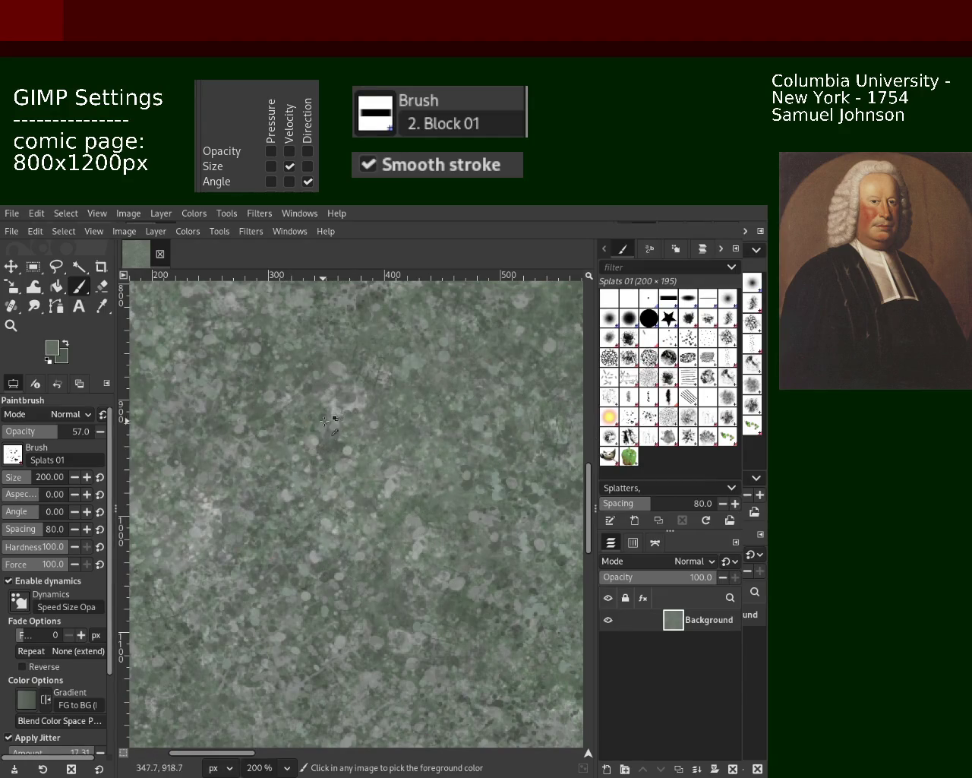
pyautogui.keyDown('ctrl'); pyautogui.click(334, 420); pyautogui.keyUp('ctrl')
pyautogui.keyDown('ctrl'); pyautogui.click(345, 446); pyautogui.keyUp('ctrl')
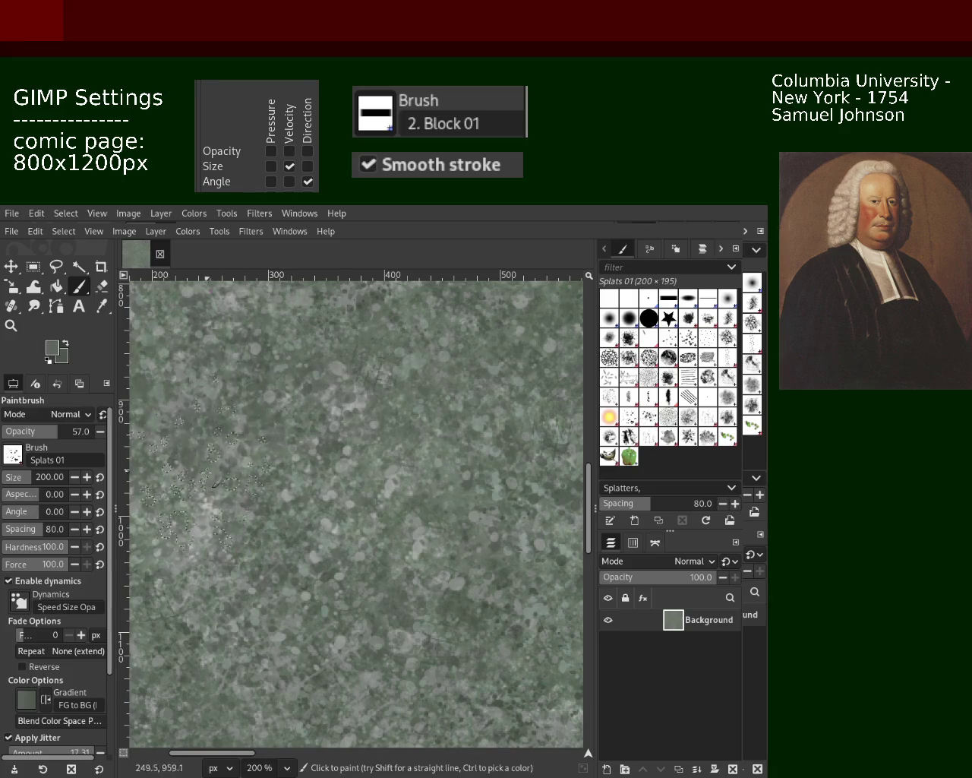
# Scroll the view down over the texture with the Zoom tool.
pyautogui.click(11, 326)
pyautogui.scroll(-2, 323, 513)
pyautogui.scroll(-2, 323, 513)
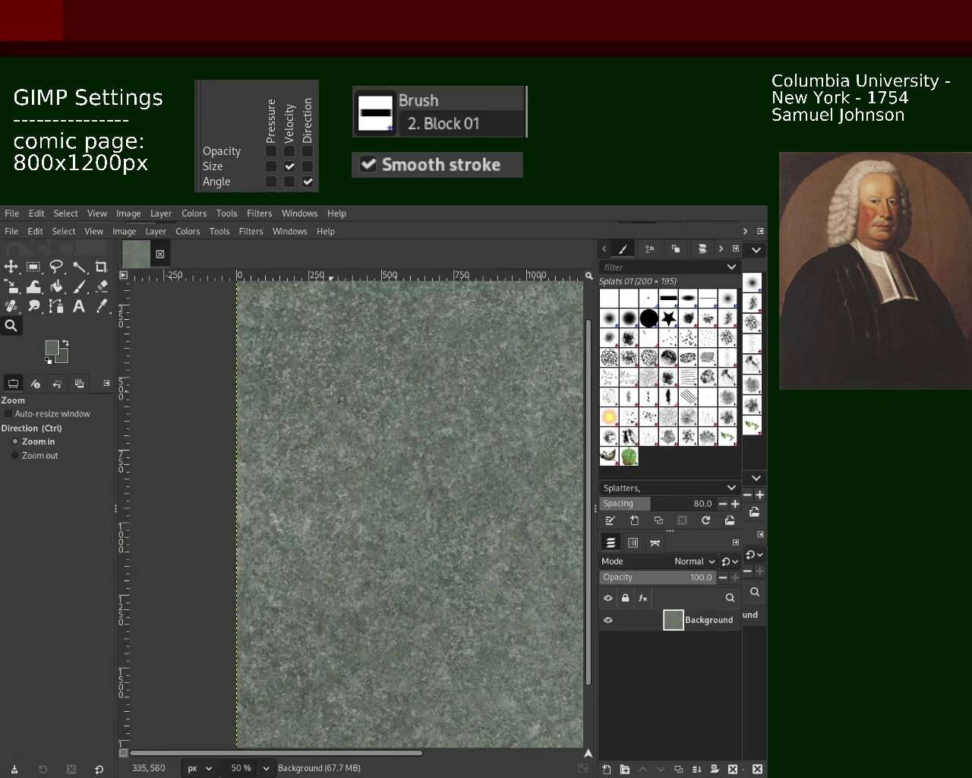
# Stamp a cluster of splats onto the stone texture.
pyautogui.scroll(3, 323, 513)
pyautogui.scroll(-1, 323, 513)
pyautogui.scroll(1, 323, 513)
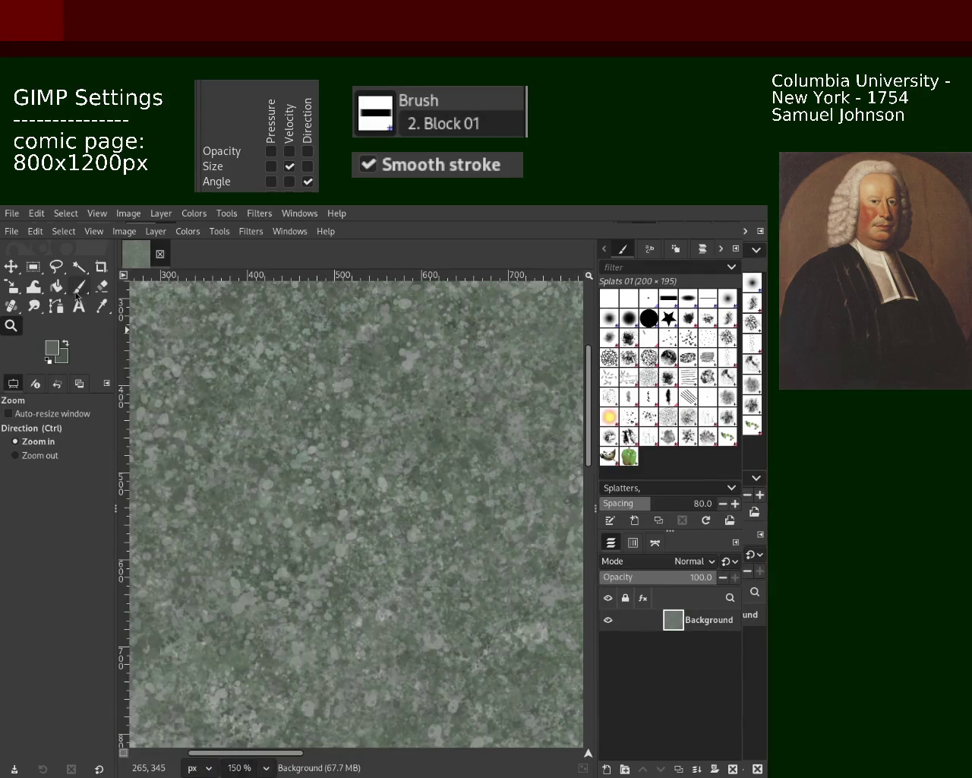
pyautogui.press('p')
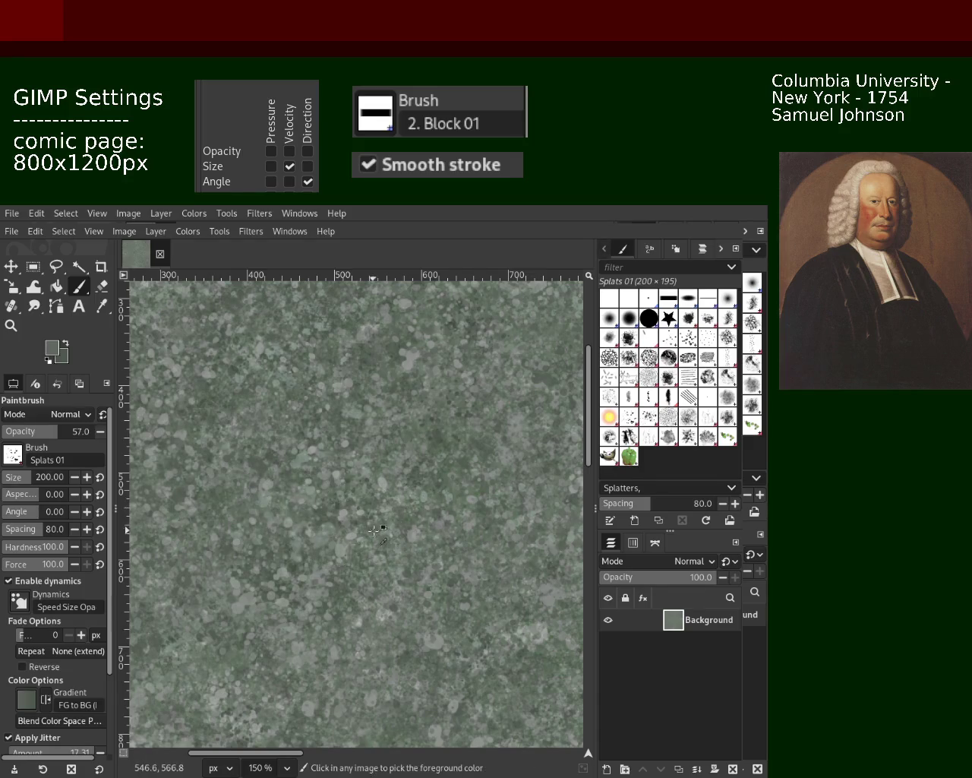
pyautogui.click(419, 376)
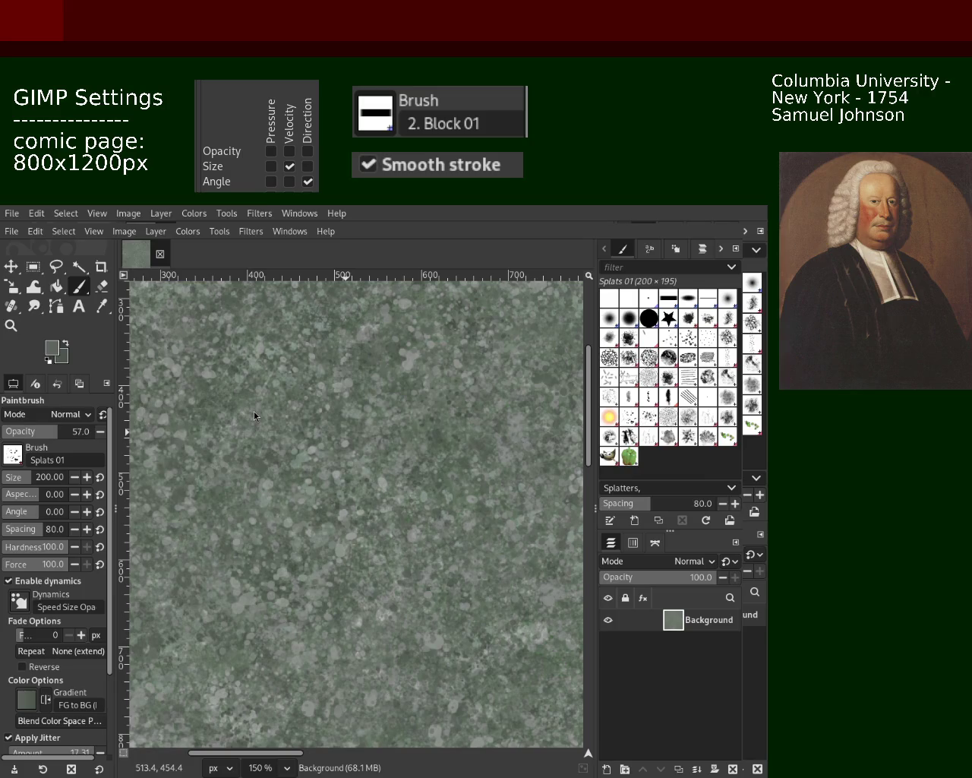
# Zoom out to see more of the page, then return to 200%.
pyautogui.click(11, 325)
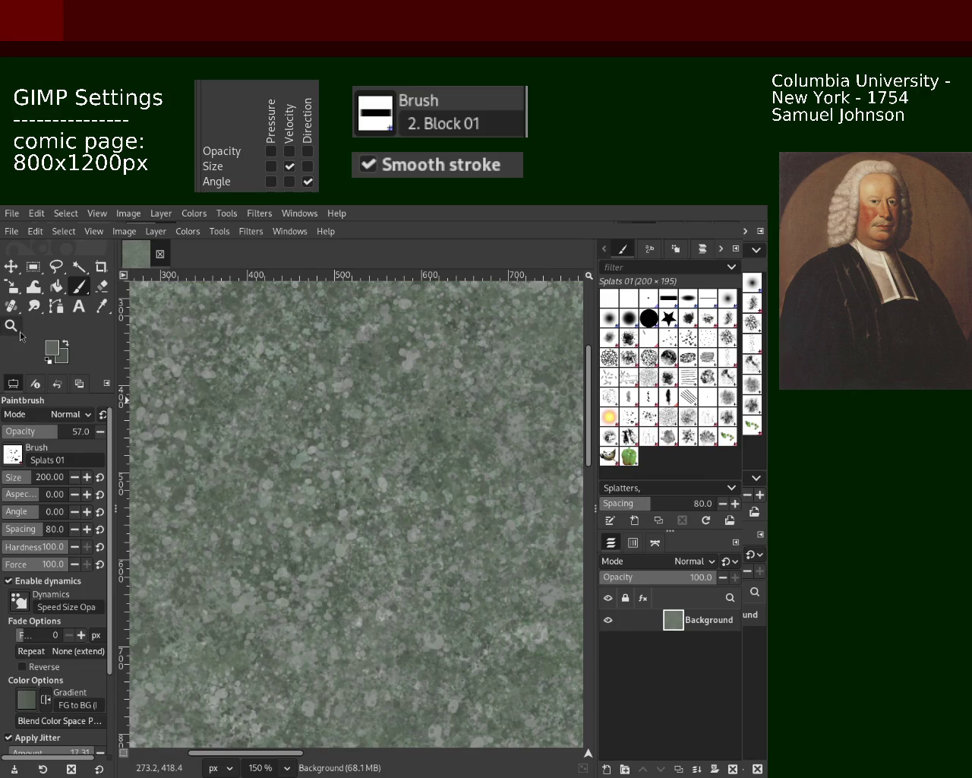
pyautogui.keyDown('ctrl'); pyautogui.click(320, 454); pyautogui.keyUp('ctrl')
pyautogui.click(320, 454)
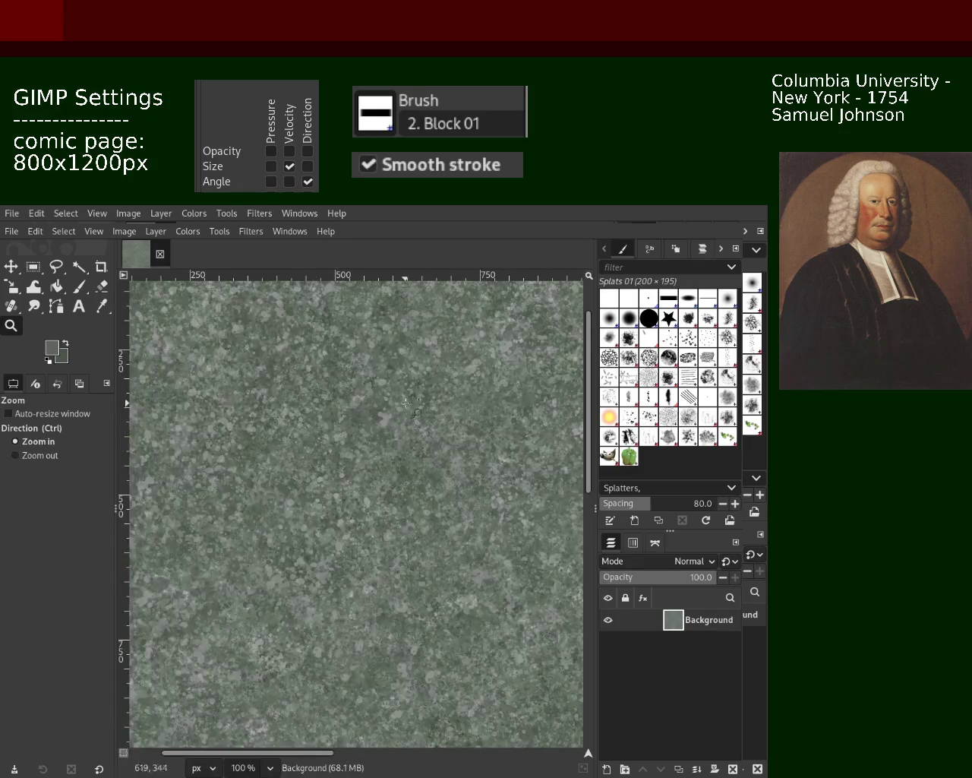
pyautogui.click(320, 455)
pyautogui.click(79, 286)
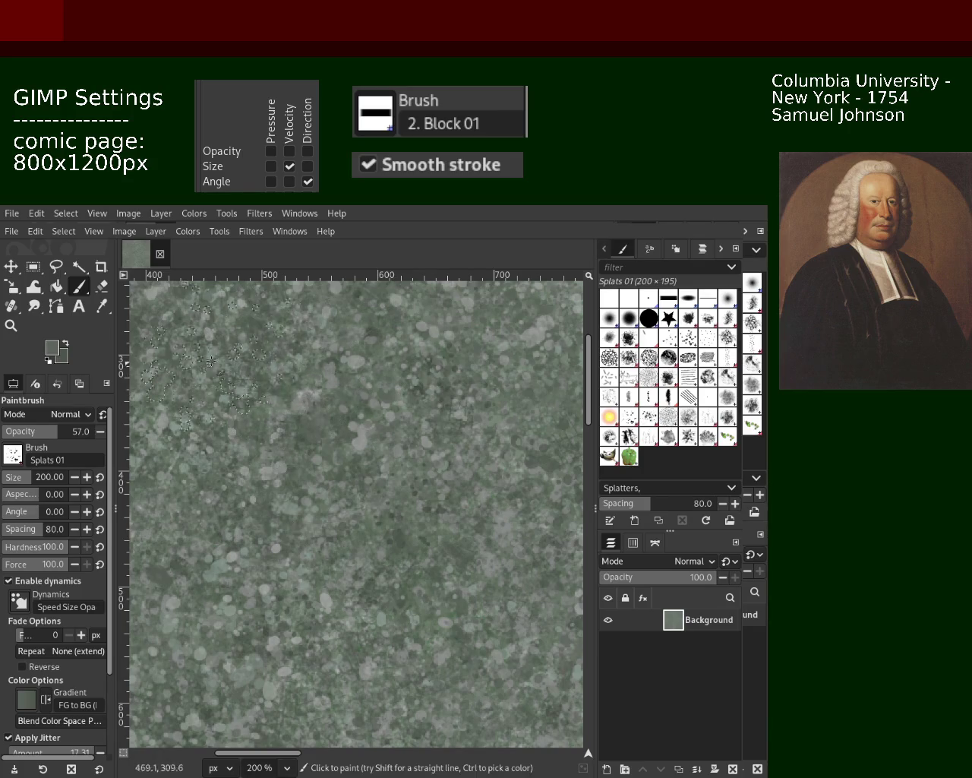
# Sample a lighter grey from the texture and scatter splats across the lower middle.
pyautogui.keyDown('ctrl'); pyautogui.click(367, 438); pyautogui.keyUp('ctrl')
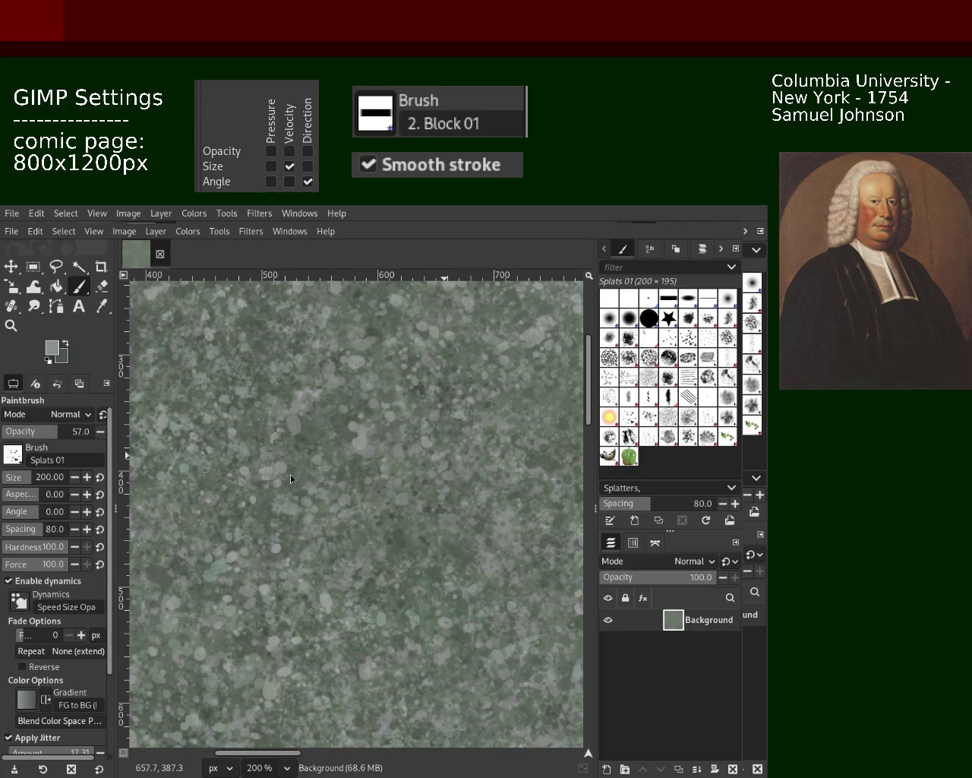
pyautogui.moveTo(372, 456); pyautogui.dragTo(370, 501)
pyautogui.click(11, 325)
# Scroll across the stone page to survey its texture.
pyautogui.scroll(-2, 344, 364)
pyautogui.scroll(-2, 344, 363)
pyautogui.scroll(1, 350, 373)
pyautogui.scroll(1, 361, 387)
pyautogui.scroll(1, 376, 410)
pyautogui.scroll(1, 387, 425)
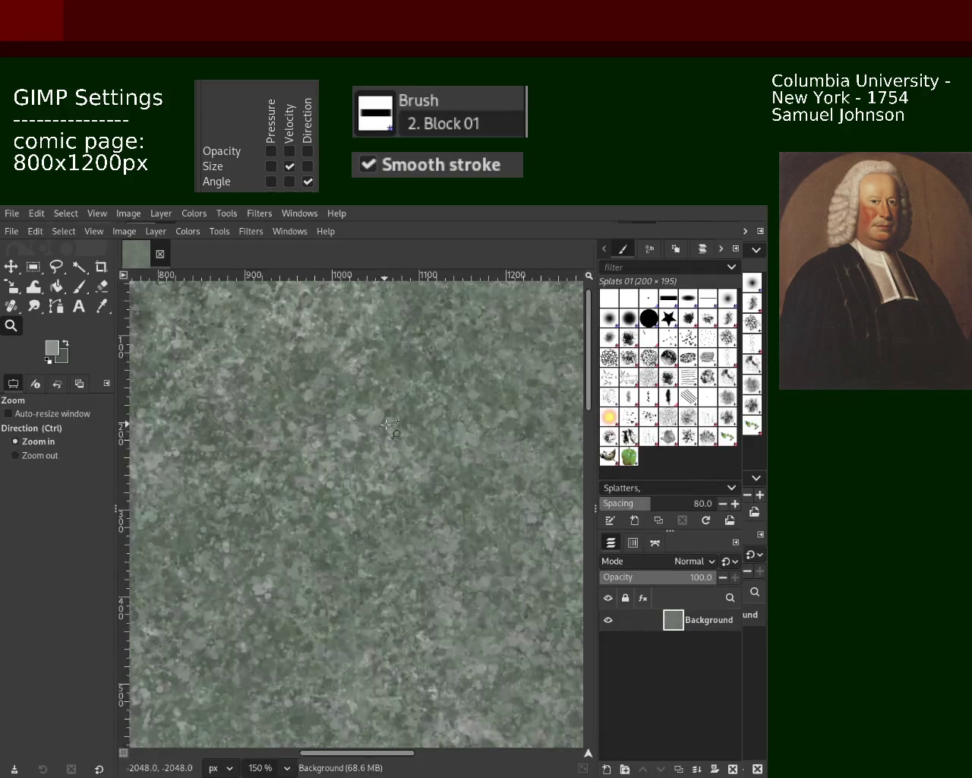
pyautogui.scroll(1, 386, 425)
pyautogui.scroll(-3, 395, 448)
pyautogui.scroll(1, 403, 463)
pyautogui.scroll(2, 412, 484)
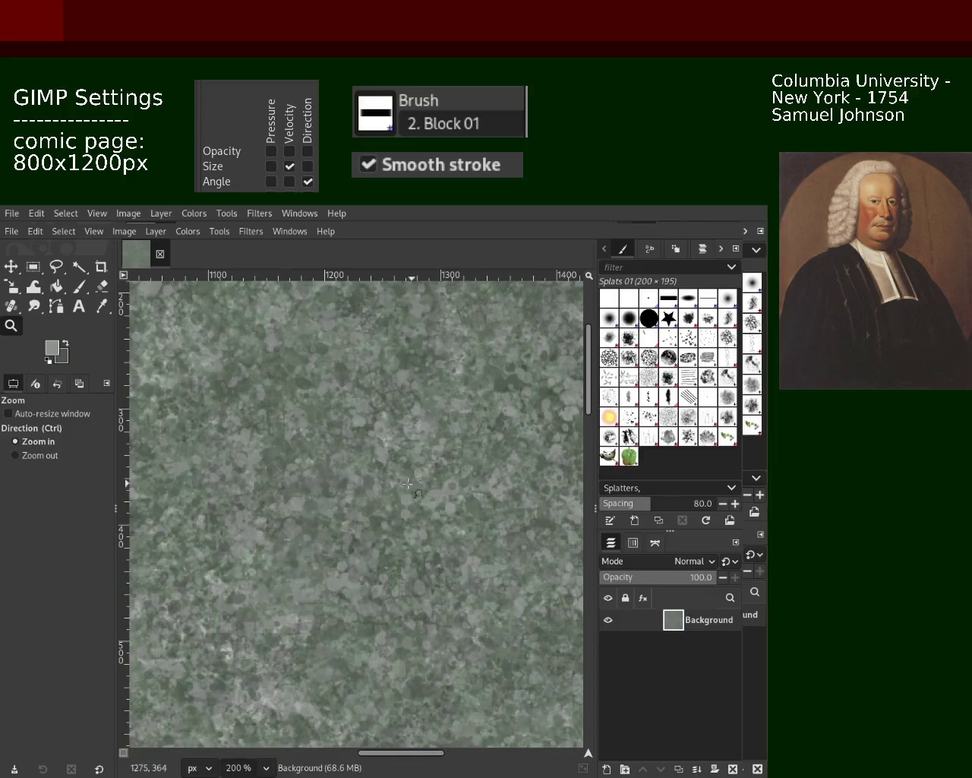
pyautogui.scroll(-1, 414, 479)
pyautogui.scroll(-1, 416, 471)
pyautogui.scroll(2, 419, 459)
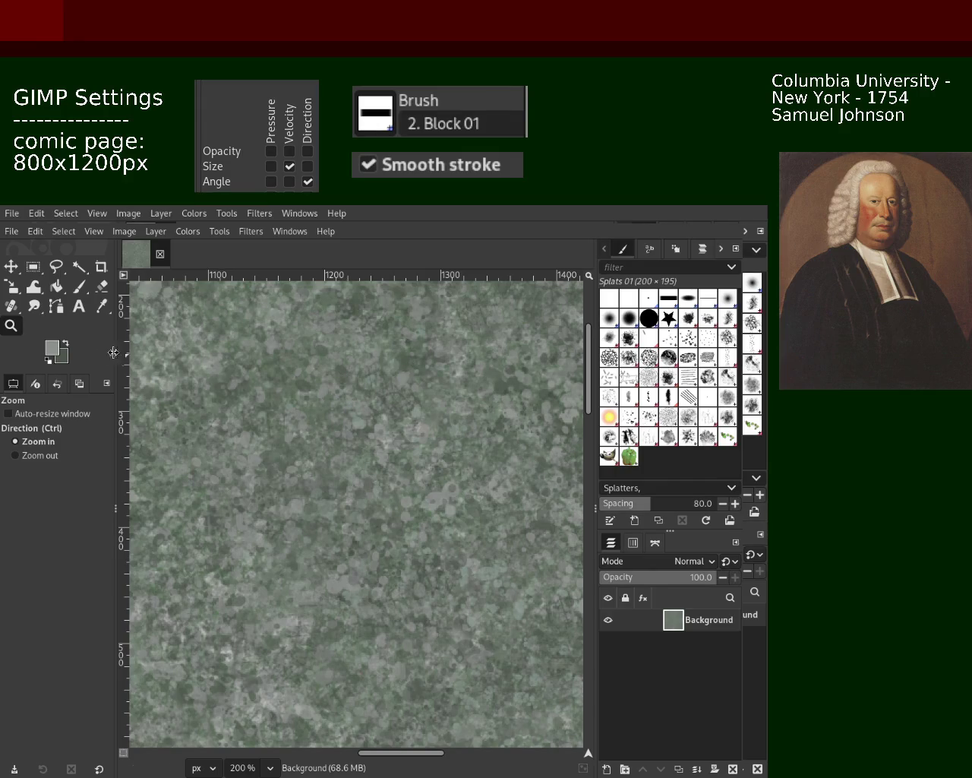
# Zoom the view out to 50% and reposition it over the area to paint.
pyautogui.click(15, 455)
pyautogui.click(307, 436)
pyautogui.scroll(1, 307, 436)
pyautogui.scroll(3, 308, 437)
pyautogui.click(78, 287)
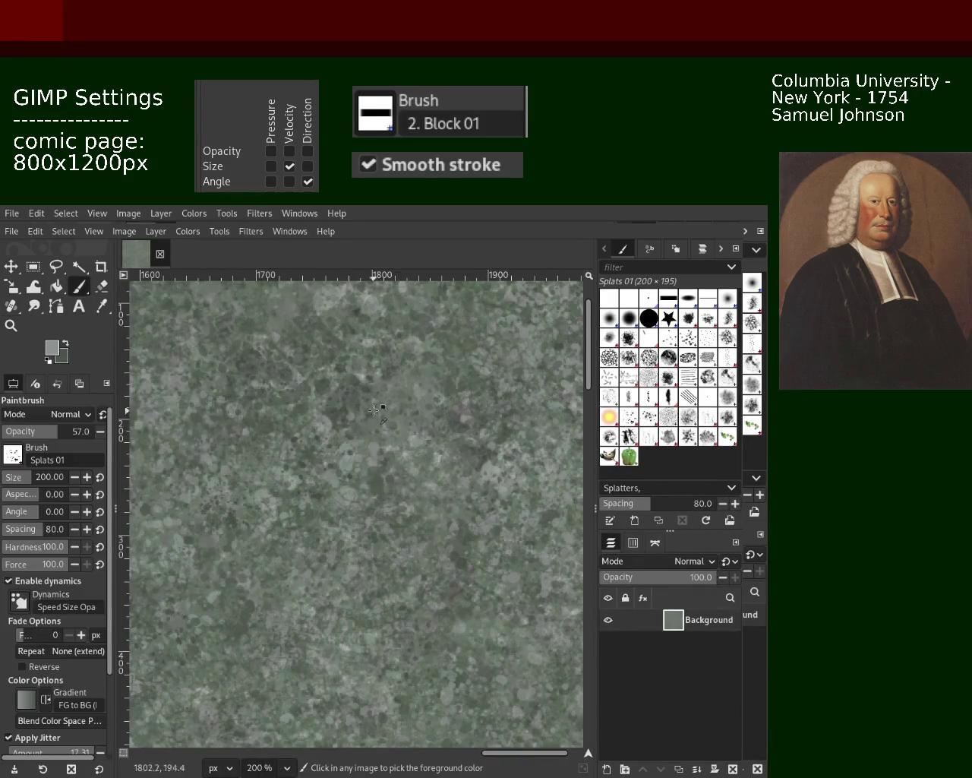
pyautogui.click(16, 325)
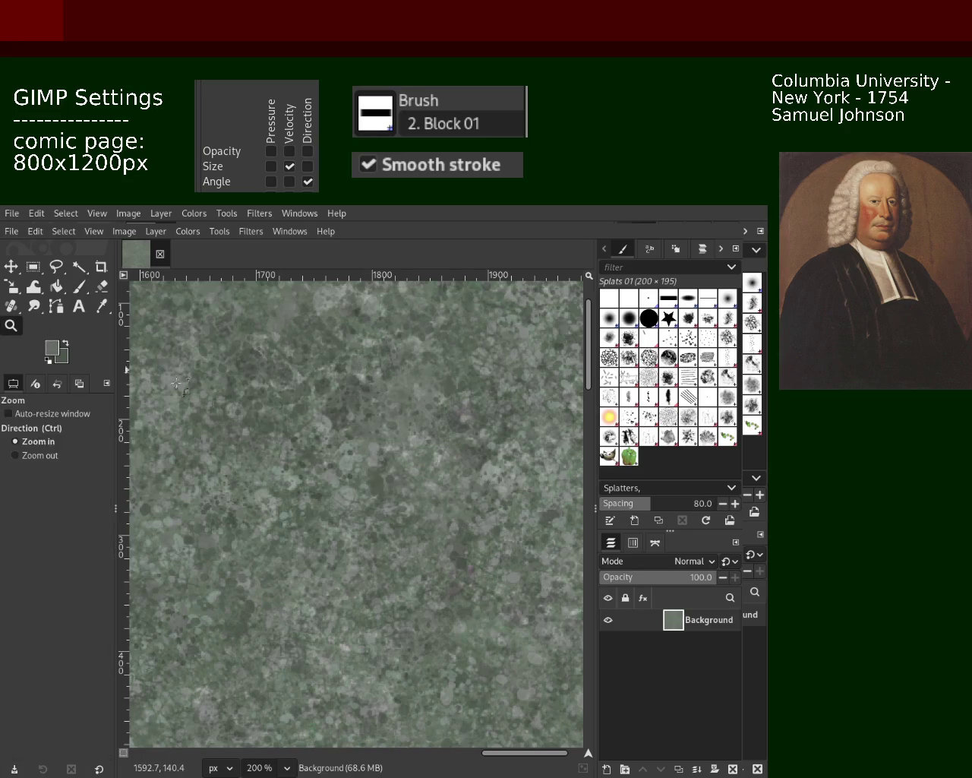
pyautogui.scroll(-2, 327, 444)
pyautogui.scroll(-3, 327, 444)
pyautogui.scroll(2, 327, 445)
pyautogui.scroll(1, 326, 444)
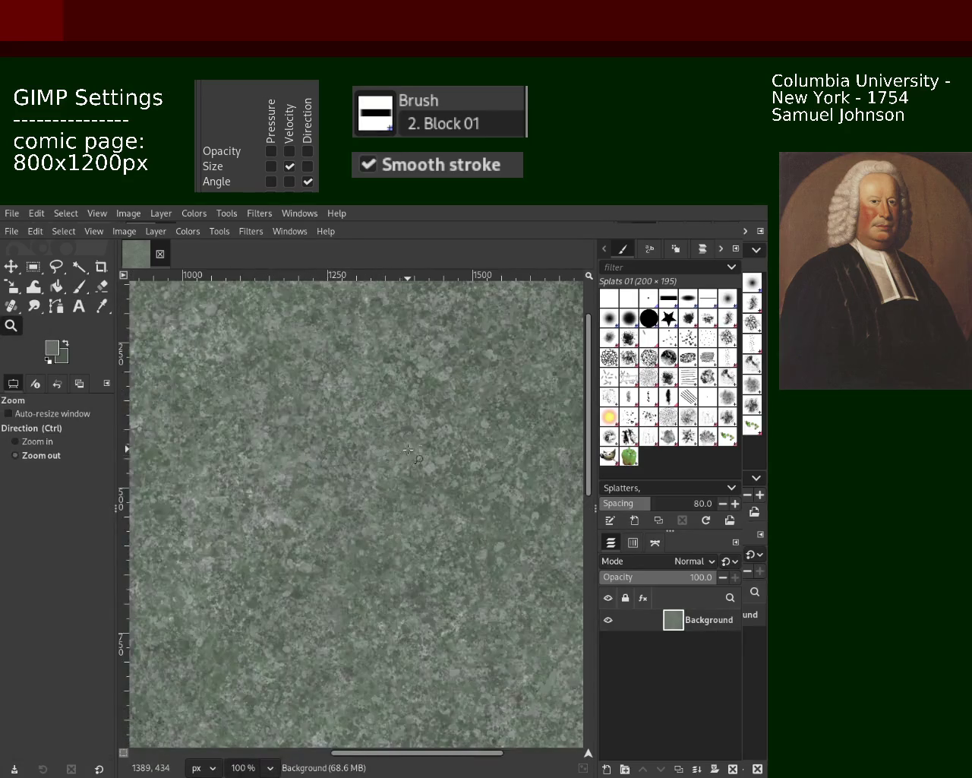
pyautogui.scroll(1, 330, 478)
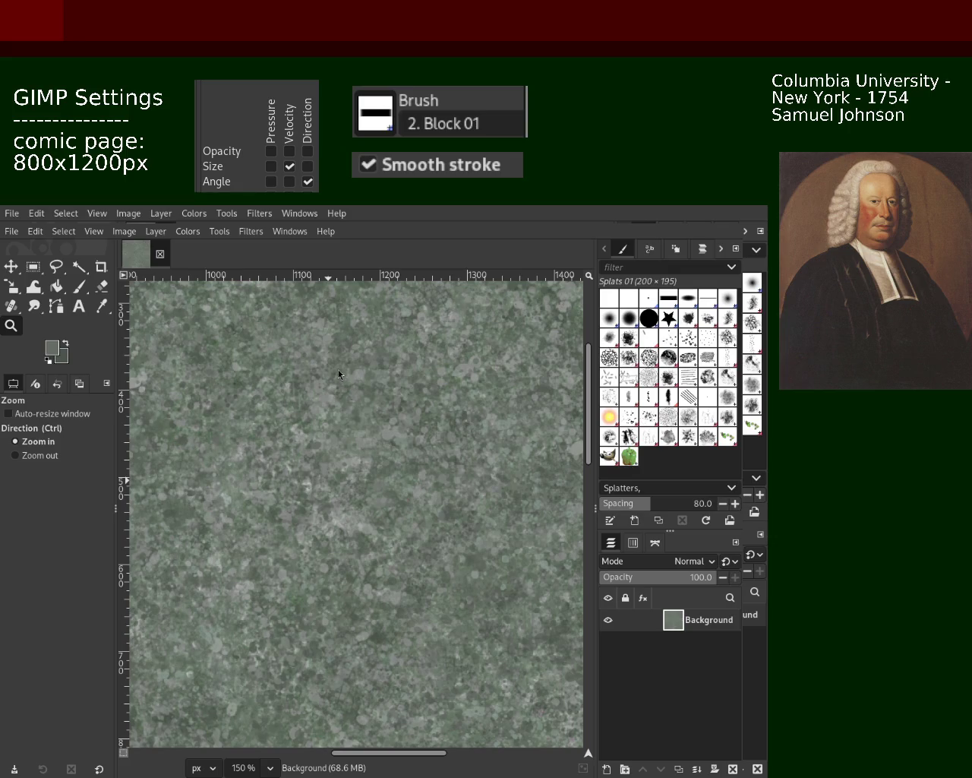
# Paint splat dabs onto the texture and sample a lighter colour from it.
pyautogui.click(77, 286)
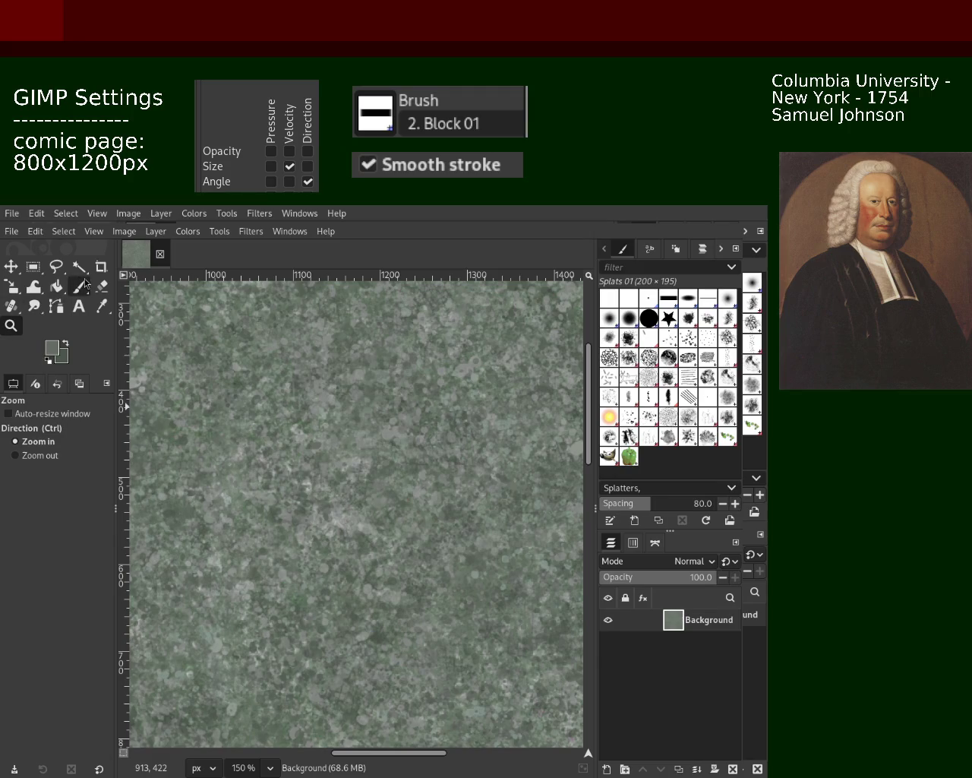
pyautogui.click(352, 424)
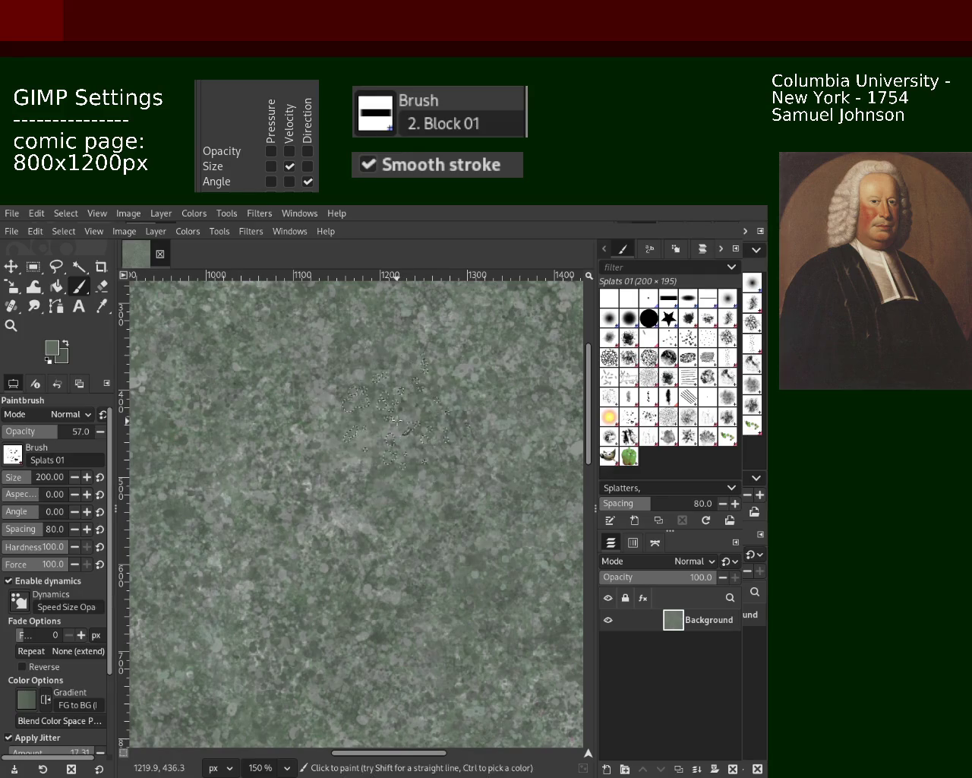
pyautogui.keyDown('ctrl'); pyautogui.click(399, 373); pyautogui.keyUp('ctrl')
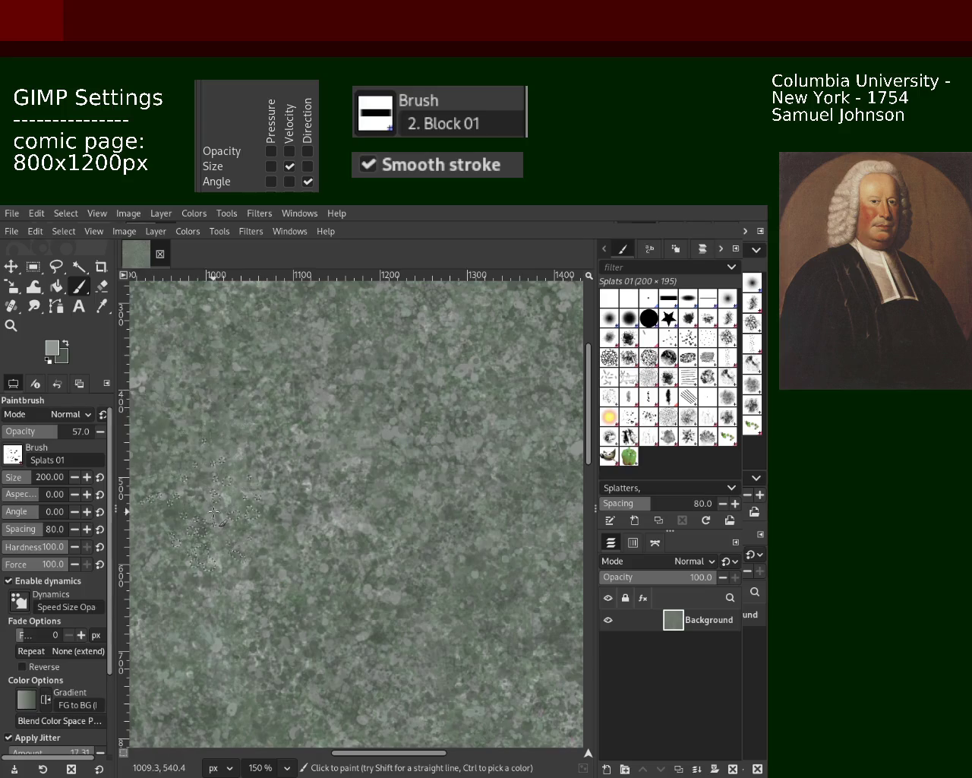
pyautogui.click(11, 326)
pyautogui.keyDown('ctrl'); pyautogui.click(336, 393); pyautogui.keyUp('ctrl')
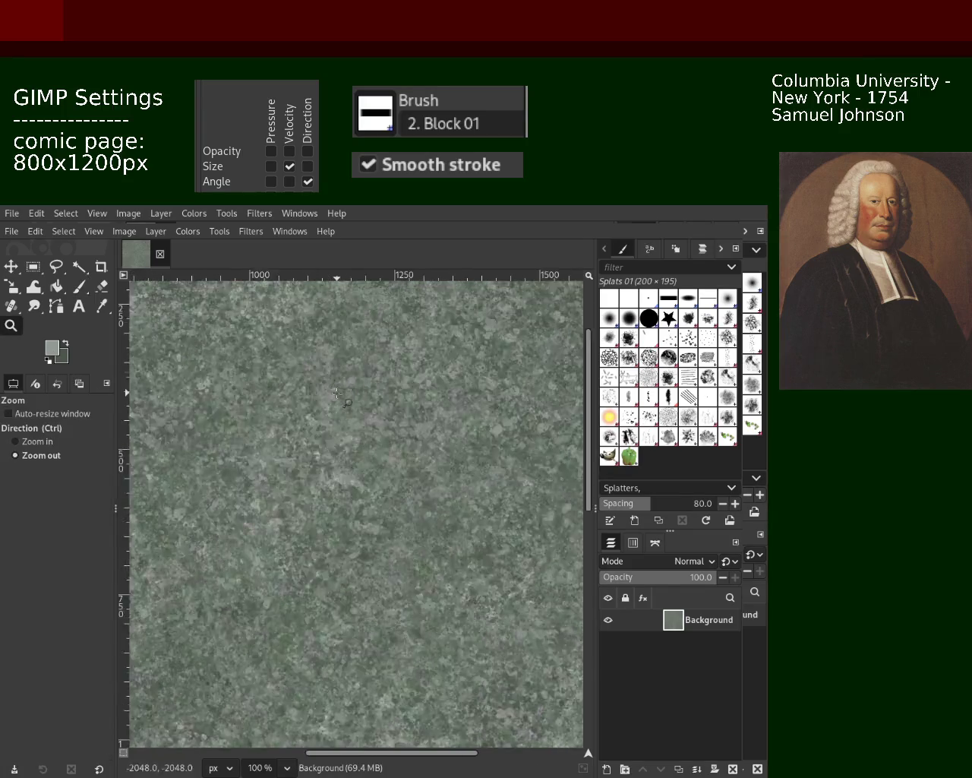
pyautogui.keyDown('ctrl'); pyautogui.click(337, 392); pyautogui.keyUp('ctrl')
pyautogui.keyDown('ctrl'); pyautogui.click(357, 439); pyautogui.keyUp('ctrl')
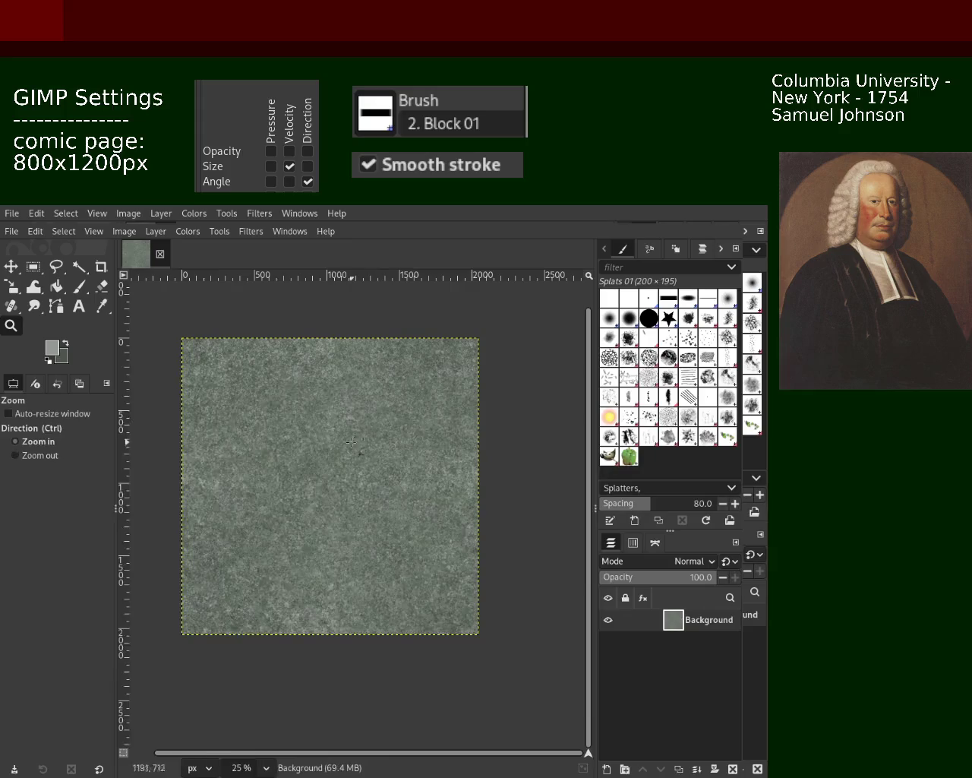
pyautogui.click(357, 439)
pyautogui.click(232, 440)
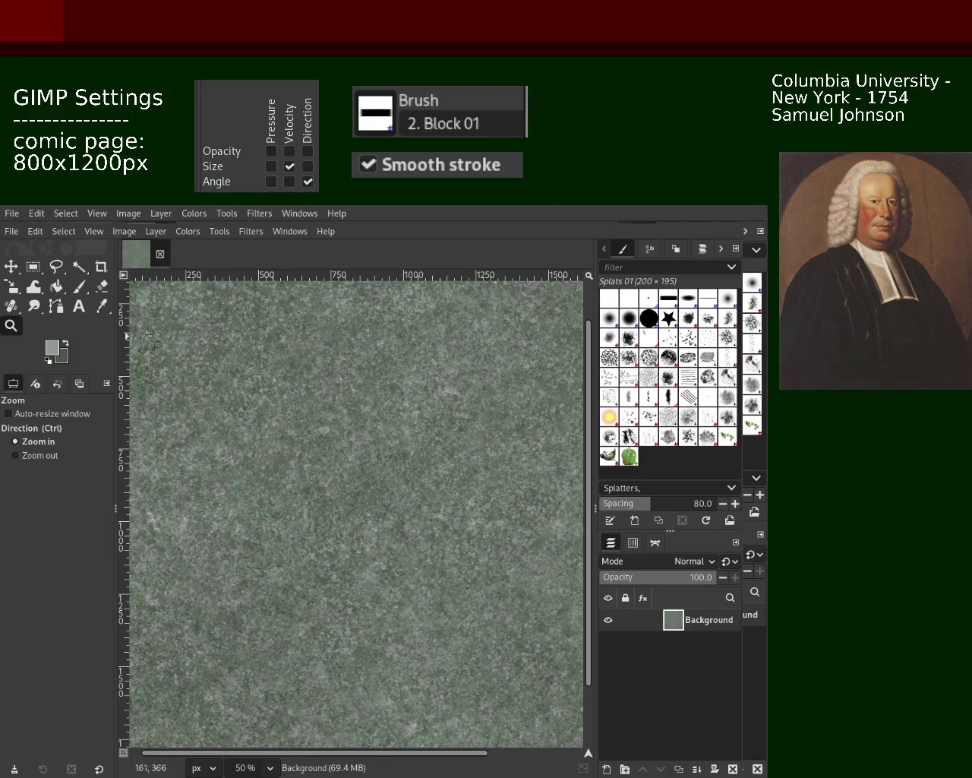
pyautogui.scroll(-2, 367, 400)
pyautogui.scroll(1, 395, 399)
pyautogui.scroll(3, 429, 398)
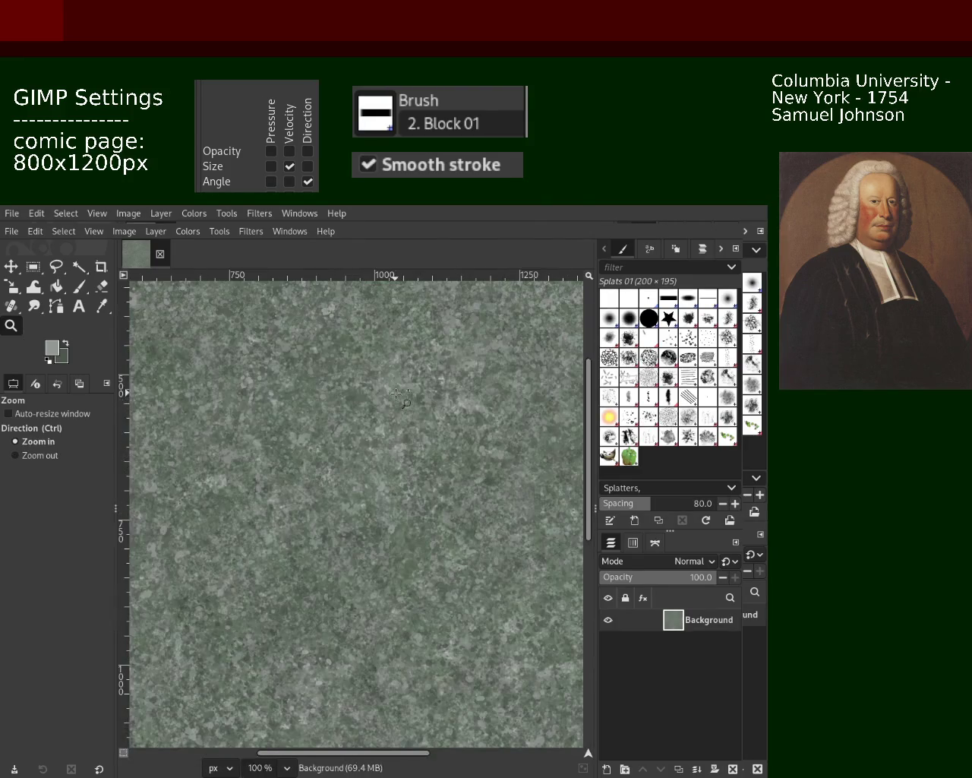
pyautogui.scroll(-1, 429, 397)
pyautogui.scroll(2, 430, 397)
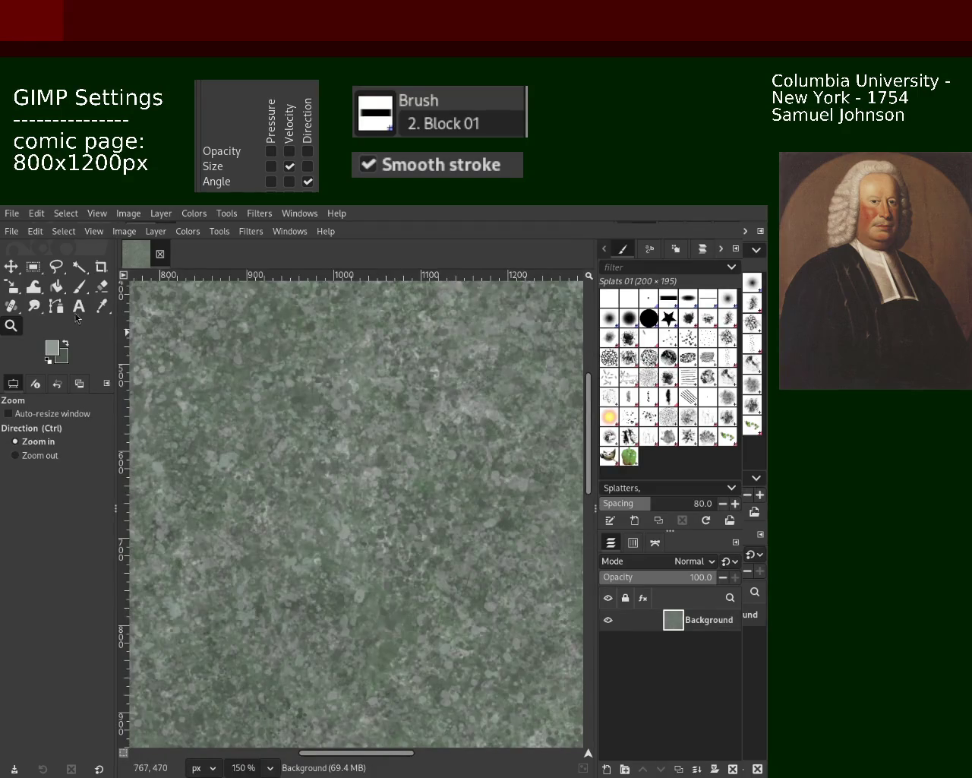
# Ctrl-click a dark area of the stone texture to make that darker green the foreground colour.
pyautogui.click(78, 286)
pyautogui.press('ctrl')
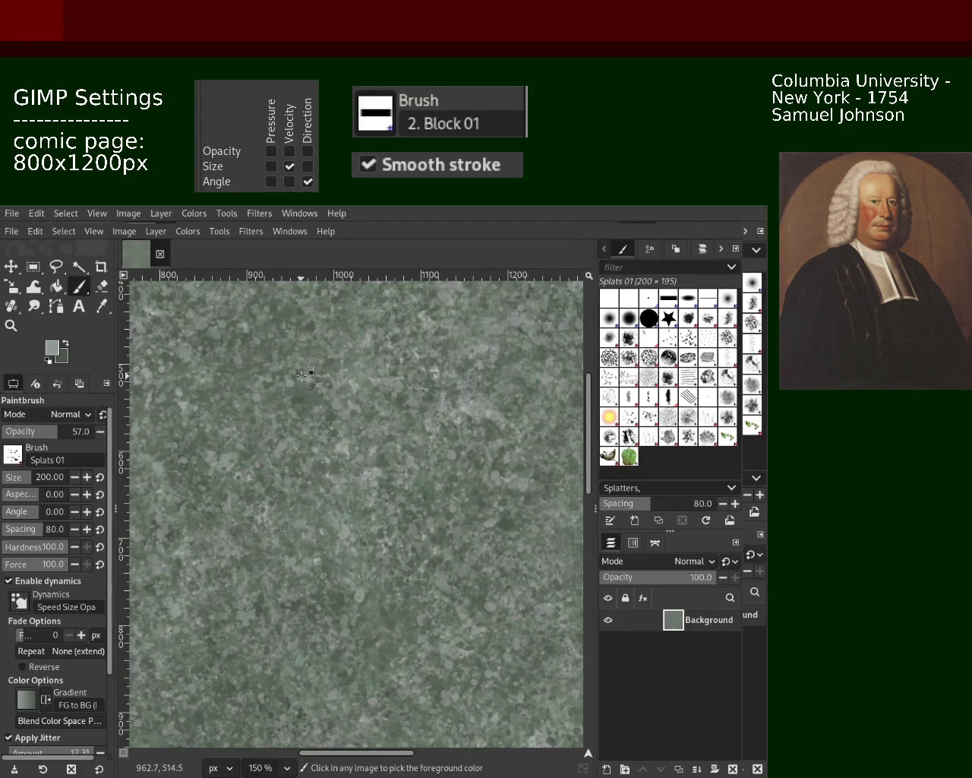
pyautogui.keyDown('ctrl'); pyautogui.click(301, 370); pyautogui.keyUp('ctrl')
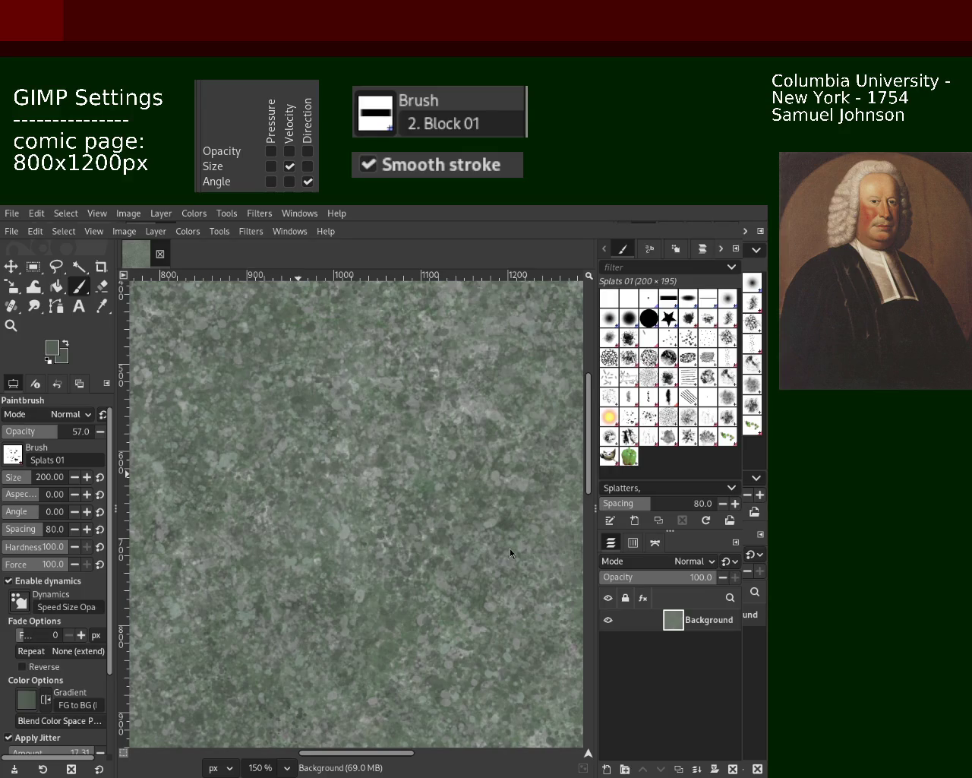
pyautogui.click(12, 306)
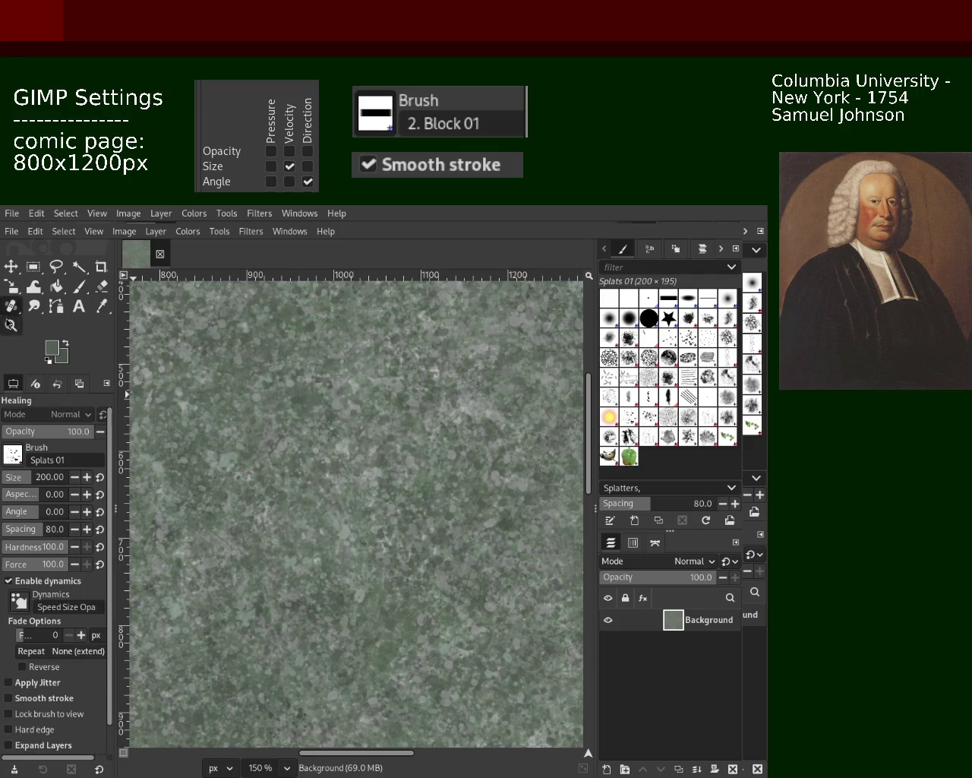
pyautogui.click(80, 287)
pyautogui.press('z')
pyautogui.scroll(-1, 340, 495)
pyautogui.scroll(-5, 340, 495)
pyautogui.scroll(1, 340, 495)
pyautogui.scroll(3, 334, 492)
pyautogui.scroll(1, 304, 490)
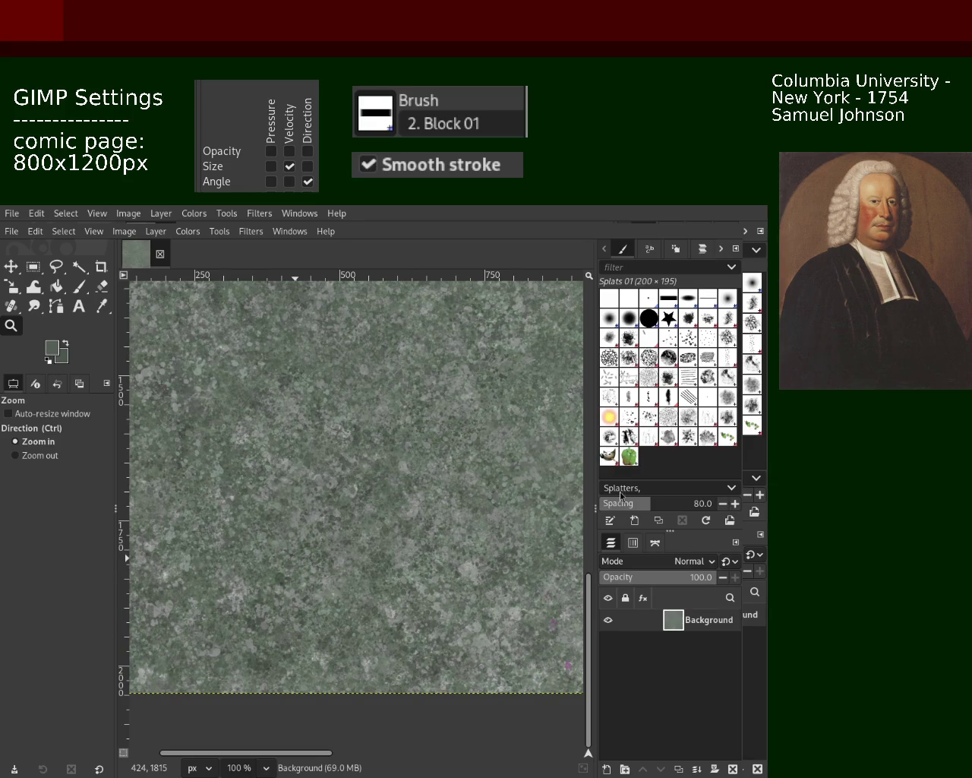
pyautogui.press('ctrl')
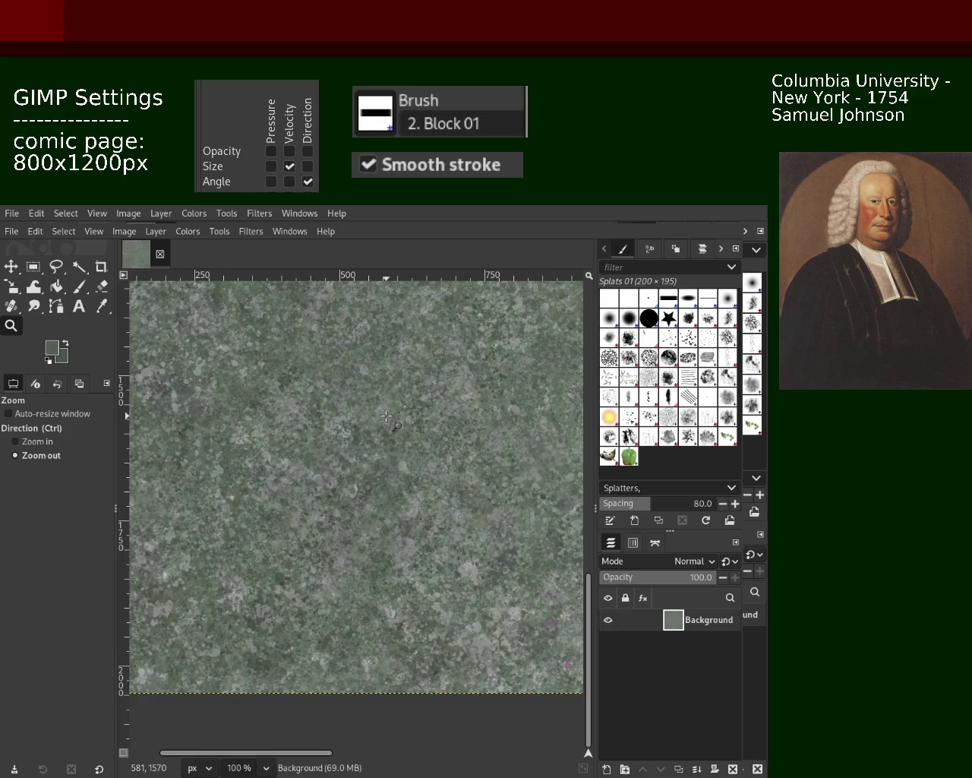
# Zoom in closely on a small patch of the stone texture.
pyautogui.keyDown('ctrl'); pyautogui.click(386, 417); pyautogui.keyUp('ctrl')
pyautogui.keyDown('ctrl'); pyautogui.click(327, 335); pyautogui.keyUp('ctrl')
pyautogui.click(291, 323)
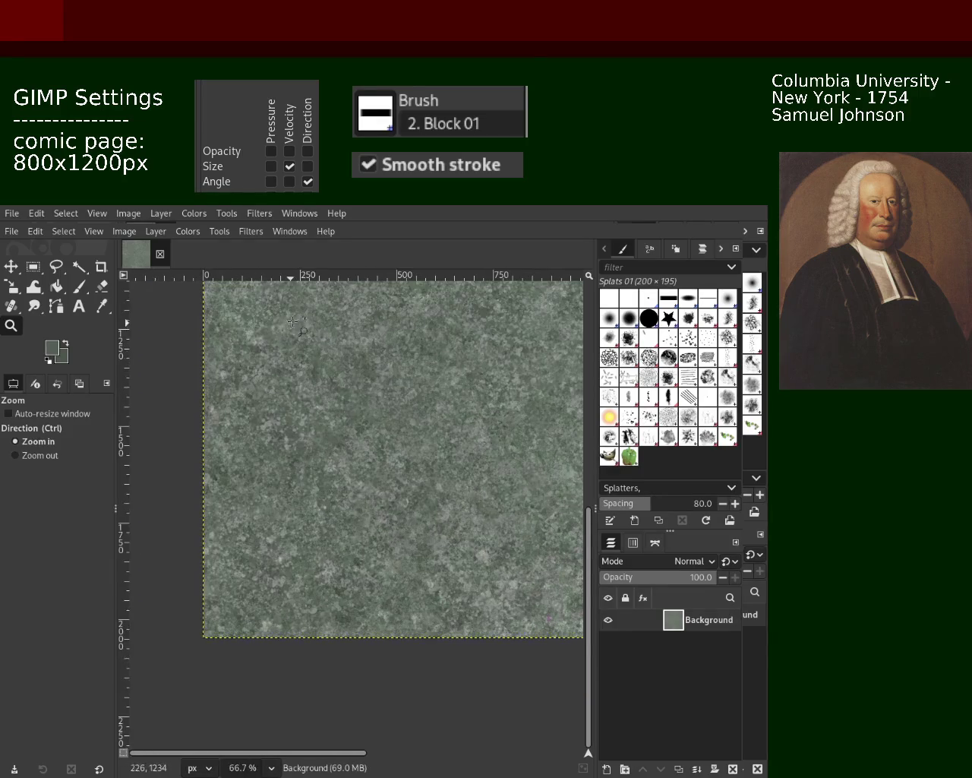
pyautogui.moveTo(291, 324); pyautogui.dragTo(303, 335)
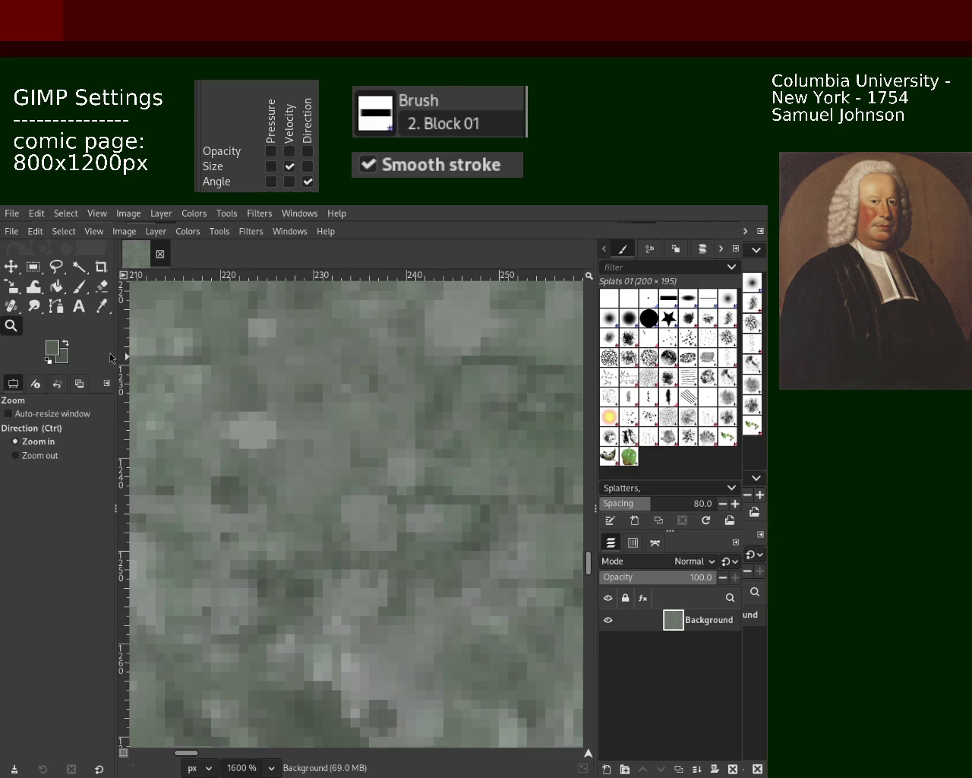
# Scroll the view over the lower-left texture and return to the Paintbrush with Splats 01.
pyautogui.keyDown('ctrl'); pyautogui.scroll(-3, 407, 416); pyautogui.keyUp('ctrl')
pyautogui.keyDown('ctrl'); pyautogui.scroll(-2, 407, 416); pyautogui.keyUp('ctrl')
pyautogui.keyDown('ctrl'); pyautogui.scroll(-2, 407, 417); pyautogui.keyUp('ctrl')
pyautogui.keyDown('ctrl'); pyautogui.scroll(-2, 407, 416); pyautogui.keyUp('ctrl')
pyautogui.keyDown('ctrl'); pyautogui.scroll(3, 347, 484); pyautogui.keyUp('ctrl')
pyautogui.keyDown('ctrl'); pyautogui.scroll(-1, 348, 484); pyautogui.keyUp('ctrl')
pyautogui.keyDown('ctrl'); pyautogui.scroll(-1, 348, 484); pyautogui.keyUp('ctrl')
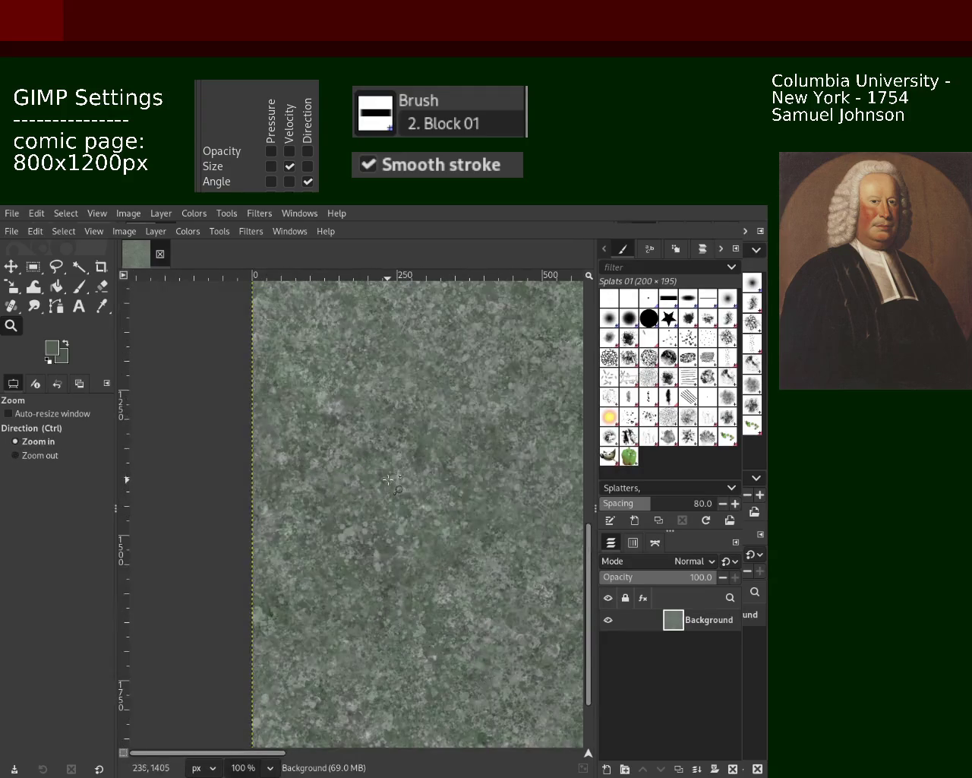
pyautogui.keyDown('ctrl'); pyautogui.scroll(3, 347, 484); pyautogui.keyUp('ctrl')
pyautogui.click(79, 286)
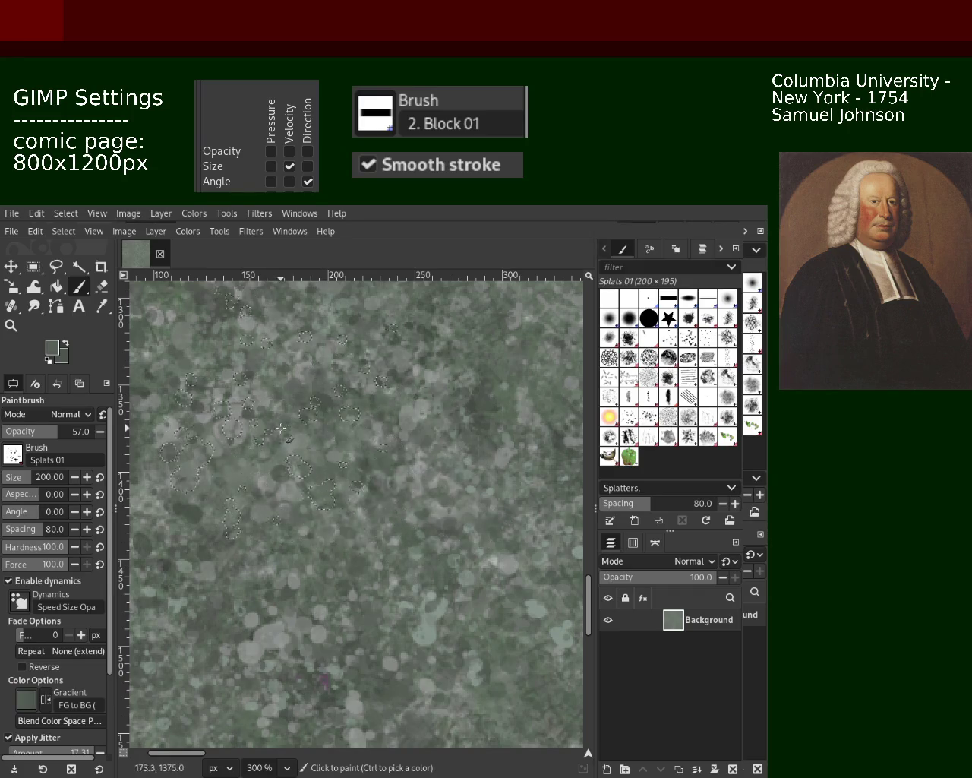
# Sample a lighter colour, zoom in on the top-left, and paint a splat dab there.
pyautogui.keyDown('ctrl'); pyautogui.click(260, 397); pyautogui.keyUp('ctrl')
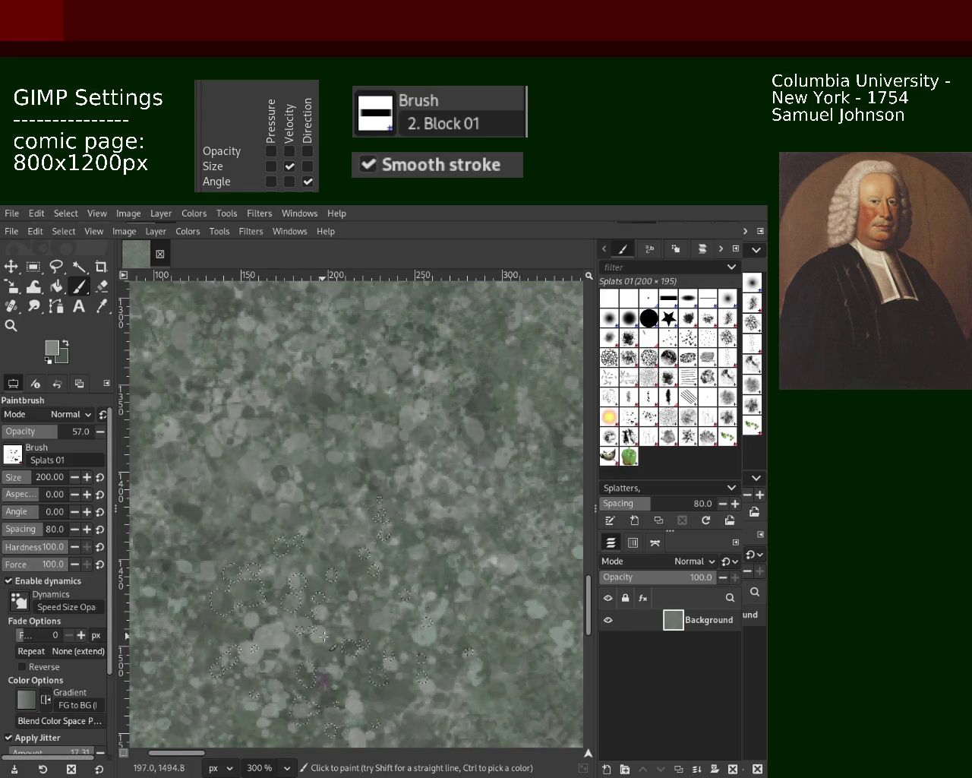
pyautogui.click(11, 325)
pyautogui.keyDown('ctrl'); pyautogui.click(305, 408); pyautogui.keyUp('ctrl')
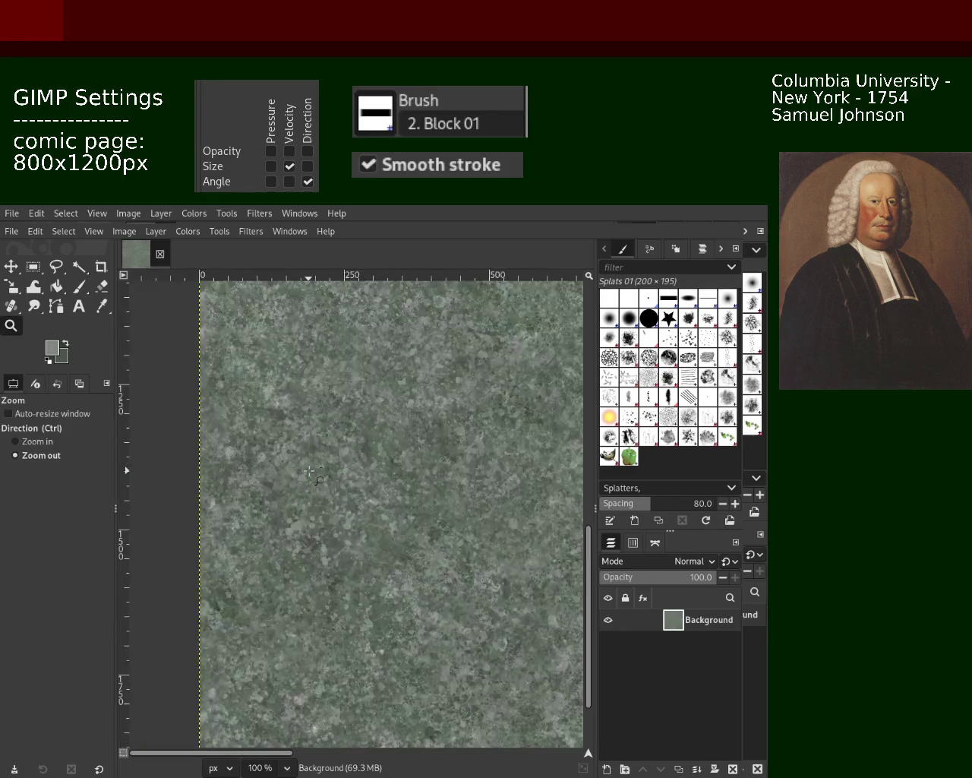
pyautogui.keyDown('ctrl'); pyautogui.click(306, 408); pyautogui.keyUp('ctrl')
pyautogui.click(306, 408)
pyautogui.click(306, 408)
pyautogui.keyDown('ctrl'); pyautogui.click(152, 314); pyautogui.keyUp('ctrl')
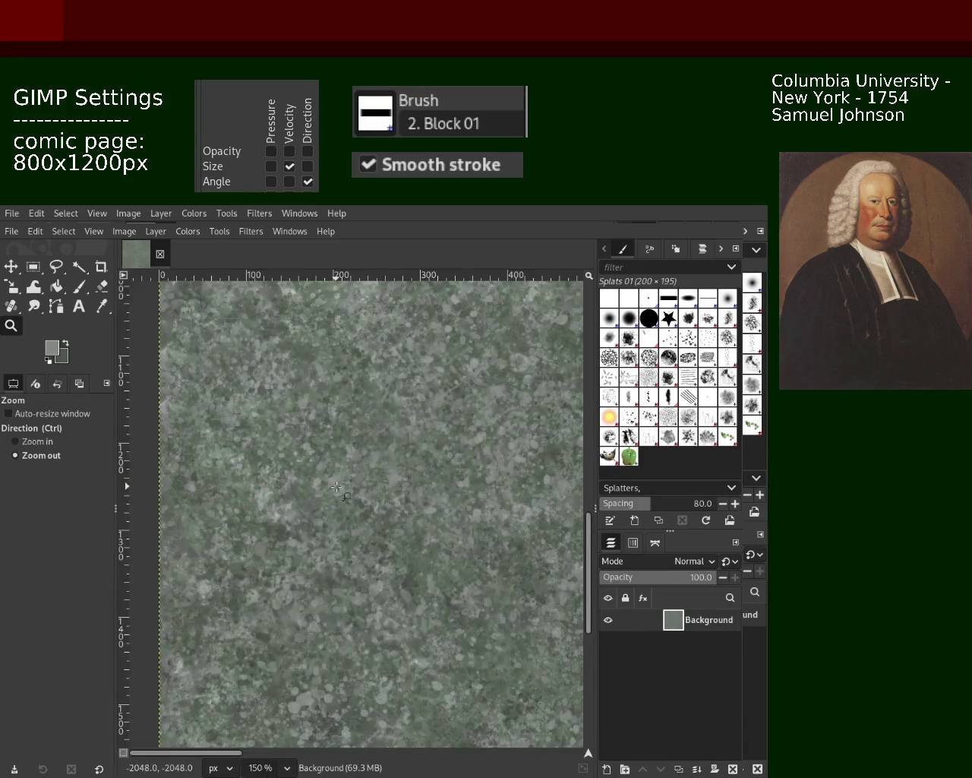
pyautogui.click(152, 314)
pyautogui.click(79, 286)
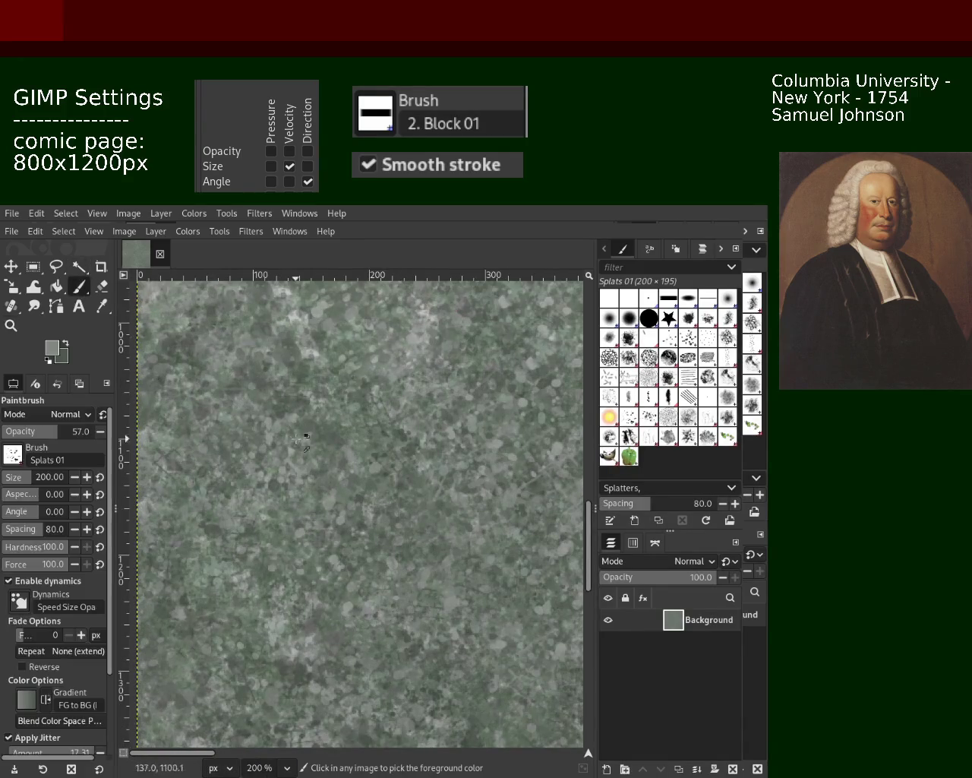
pyautogui.click(296, 462)
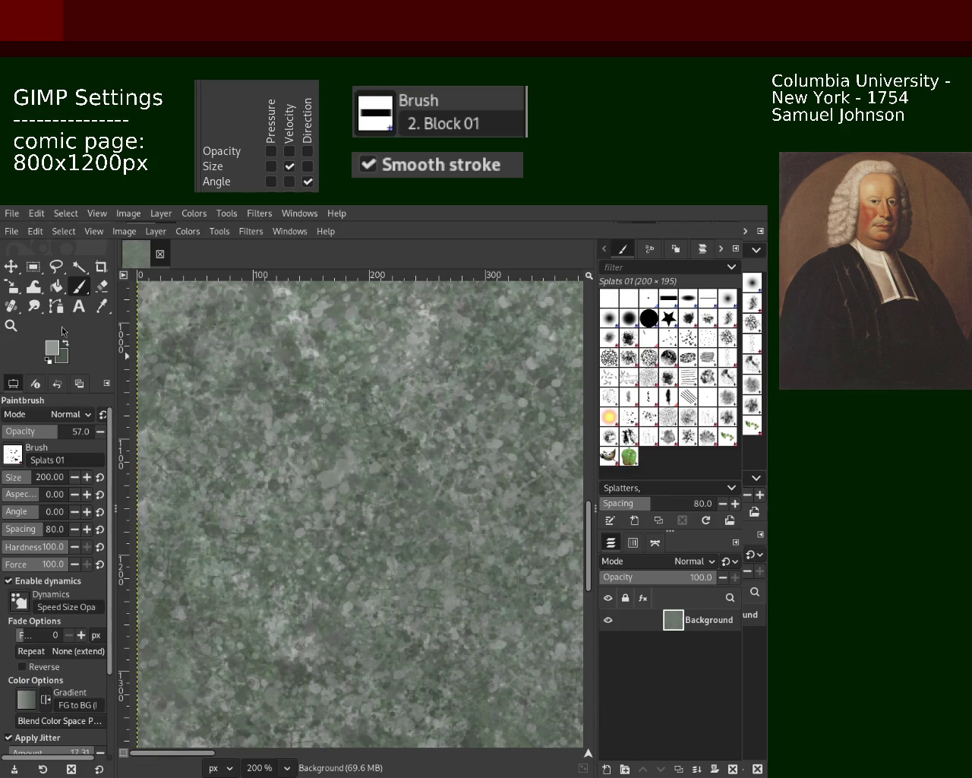
# Choose the Texture Hose 02 brush at size 150 with spacing 20.
pyautogui.click(10, 325)
pyautogui.keyDown('ctrl'); pyautogui.click(294, 436); pyautogui.keyUp('ctrl')
pyautogui.click(295, 436)
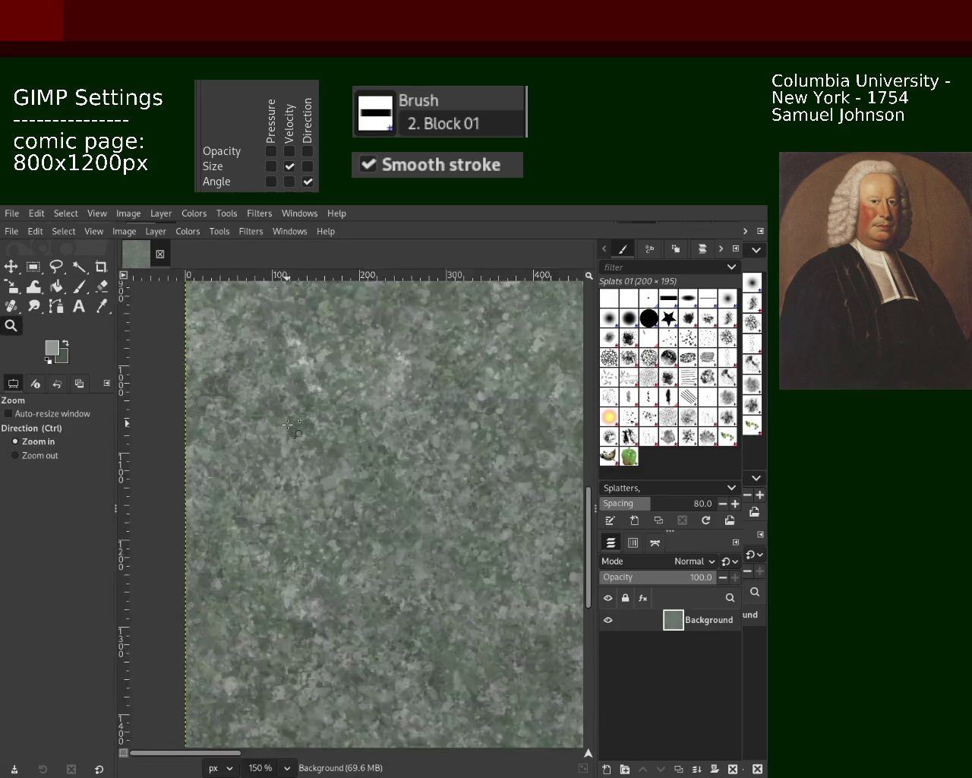
pyautogui.click(312, 467)
pyautogui.click(79, 286)
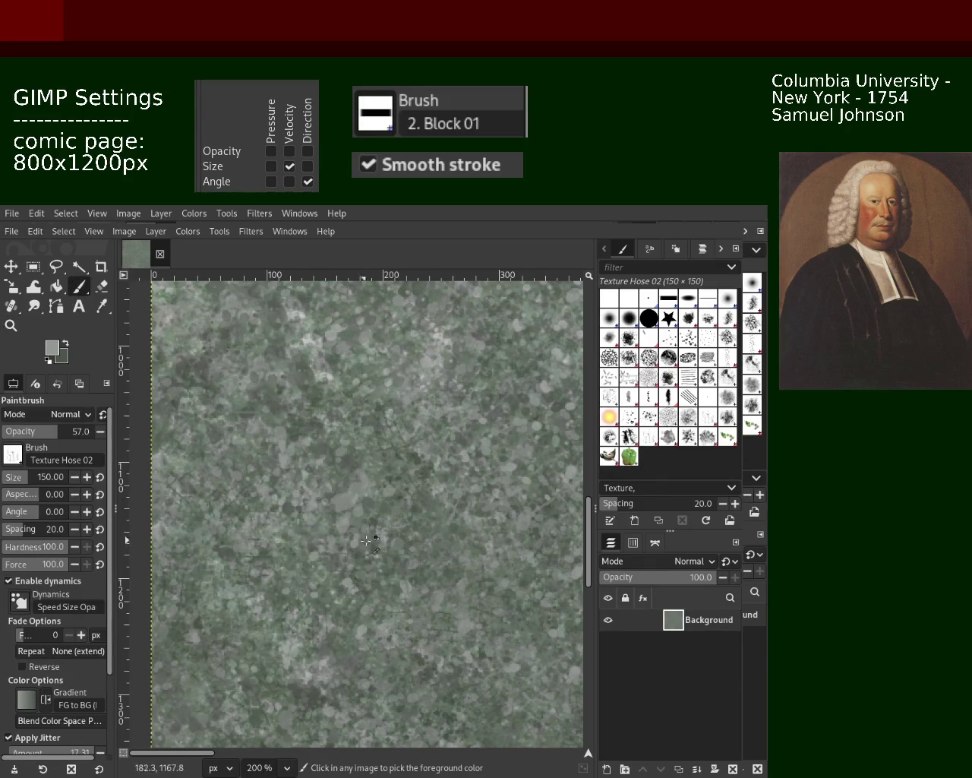
# Dab the Texture Hose brush in a sampled darker green, then zoom in on a texture patch.
pyautogui.keyDown('ctrl'); pyautogui.click(422, 459); pyautogui.keyUp('ctrl')
pyautogui.click(302, 571)
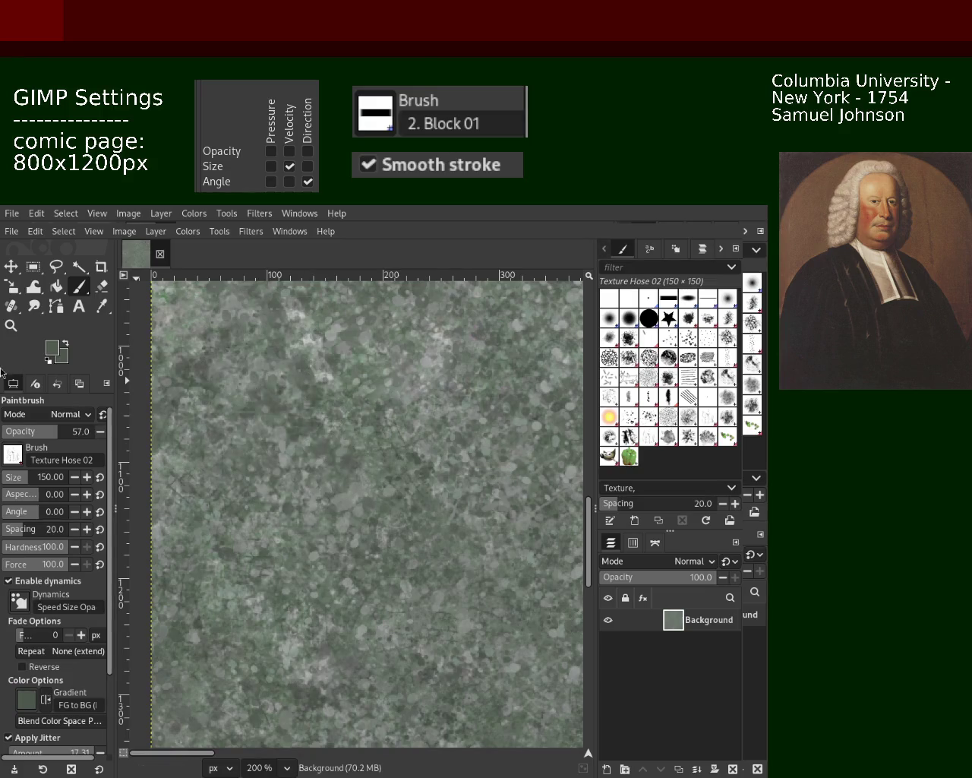
pyautogui.click(11, 326)
pyautogui.hotkey('ctrl', 'shift', 'j')
pyautogui.press('1')
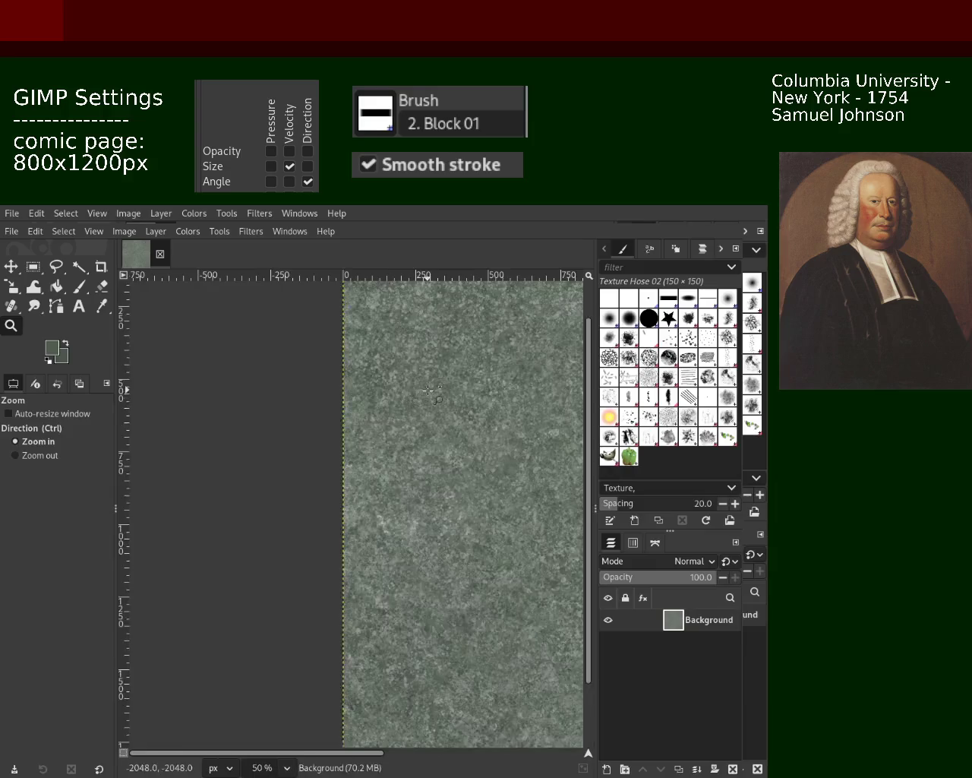
pyautogui.click(428, 390)
pyautogui.keyDown('ctrl'); pyautogui.click(428, 391); pyautogui.keyUp('ctrl')
pyautogui.click(269, 424)
pyautogui.click(270, 424)
# Drag texture-hose dabs across the stone background and check them up close.
pyautogui.click(76, 287)
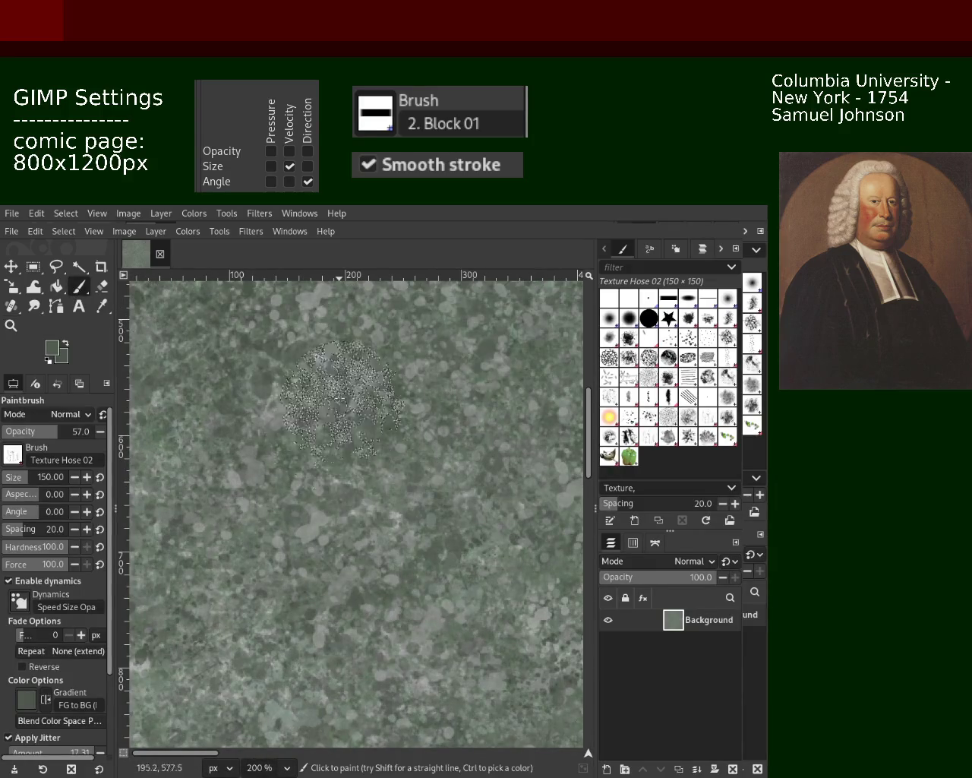
pyautogui.moveTo(376, 512); pyautogui.dragTo(324, 490)
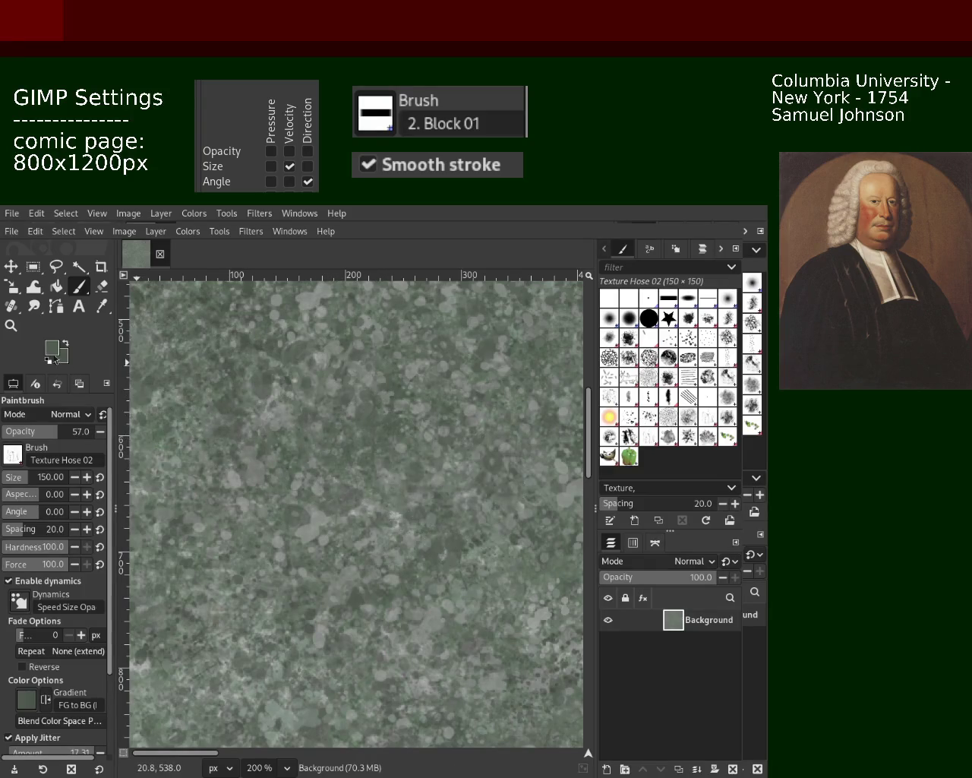
pyautogui.click(11, 325)
pyautogui.keyDown('ctrl'); pyautogui.click(339, 460); pyautogui.keyUp('ctrl')
pyautogui.keyDown('ctrl'); pyautogui.click(339, 459); pyautogui.keyUp('ctrl')
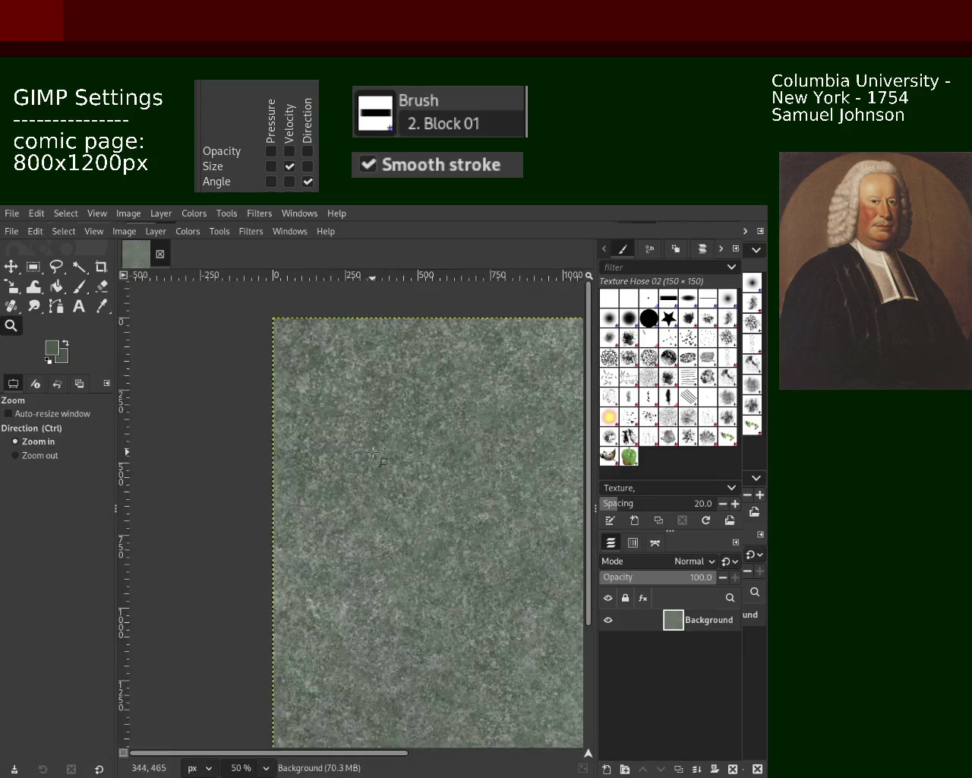
pyautogui.click(285, 404)
# Stamp a stippled texture dab near the lower middle and zoom out to the whole page.
pyautogui.click(81, 287)
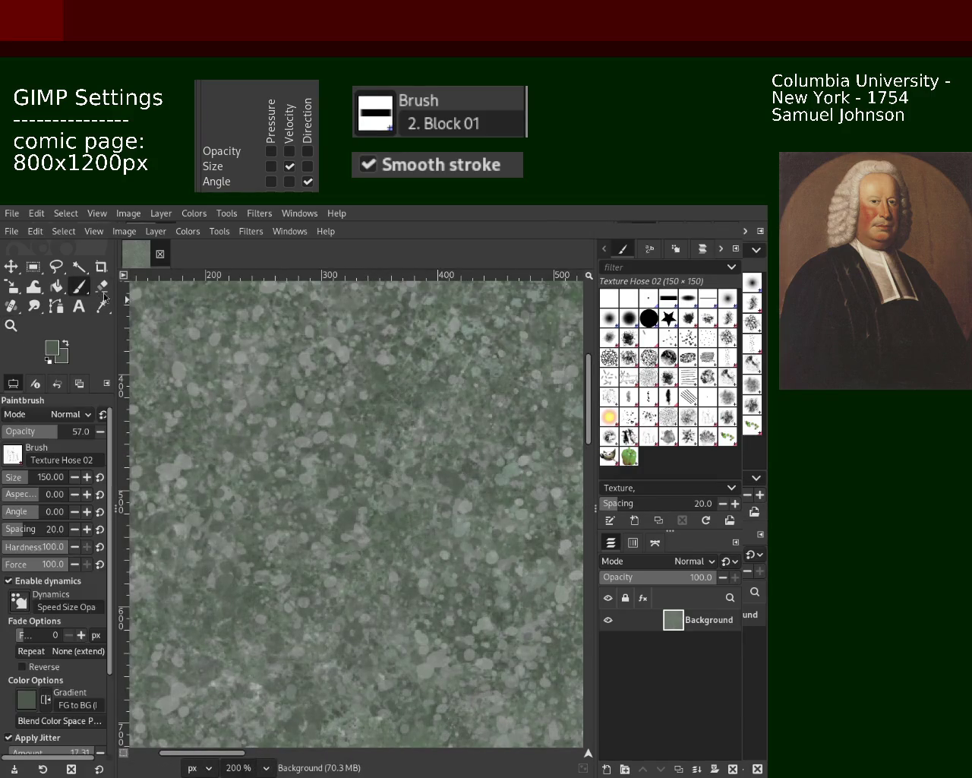
pyautogui.moveTo(353, 398); pyautogui.dragTo(315, 445)
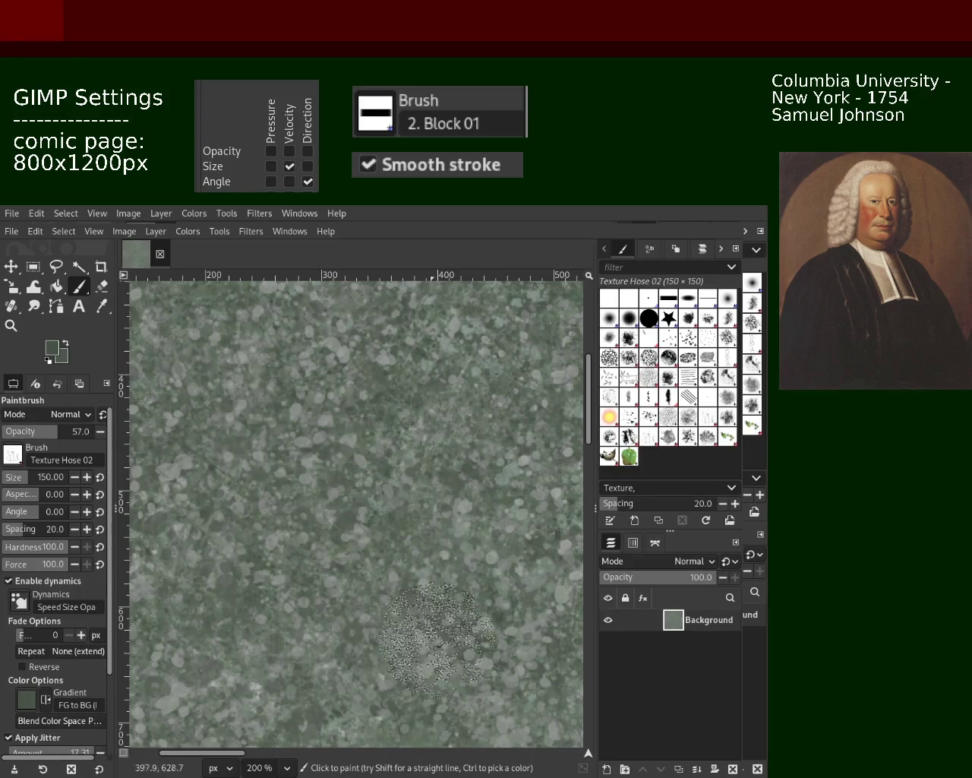
pyautogui.press('z')
pyautogui.click(318, 445)
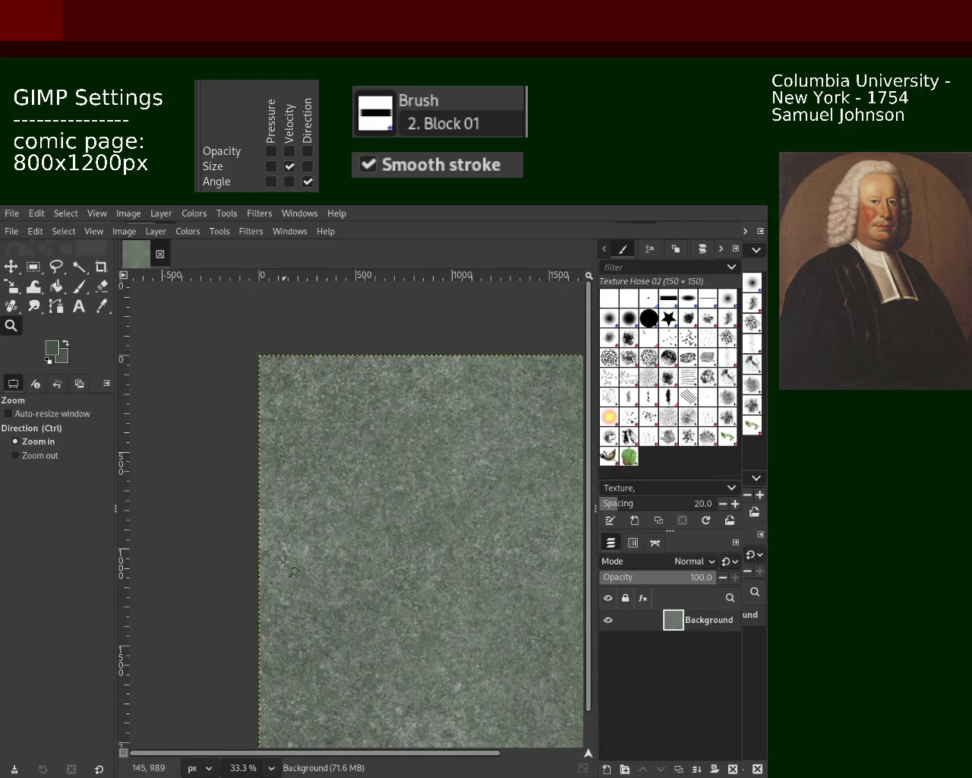
pyautogui.keyDown('ctrl'); pyautogui.click(319, 456); pyautogui.keyUp('ctrl')
pyautogui.click(327, 456)
pyautogui.keyDown('ctrl'); pyautogui.click(332, 424); pyautogui.keyUp('ctrl')
pyautogui.click(364, 399)
pyautogui.keyDown('ctrl'); pyautogui.click(402, 373); pyautogui.keyUp('ctrl')
pyautogui.click(402, 374)
pyautogui.press('p')
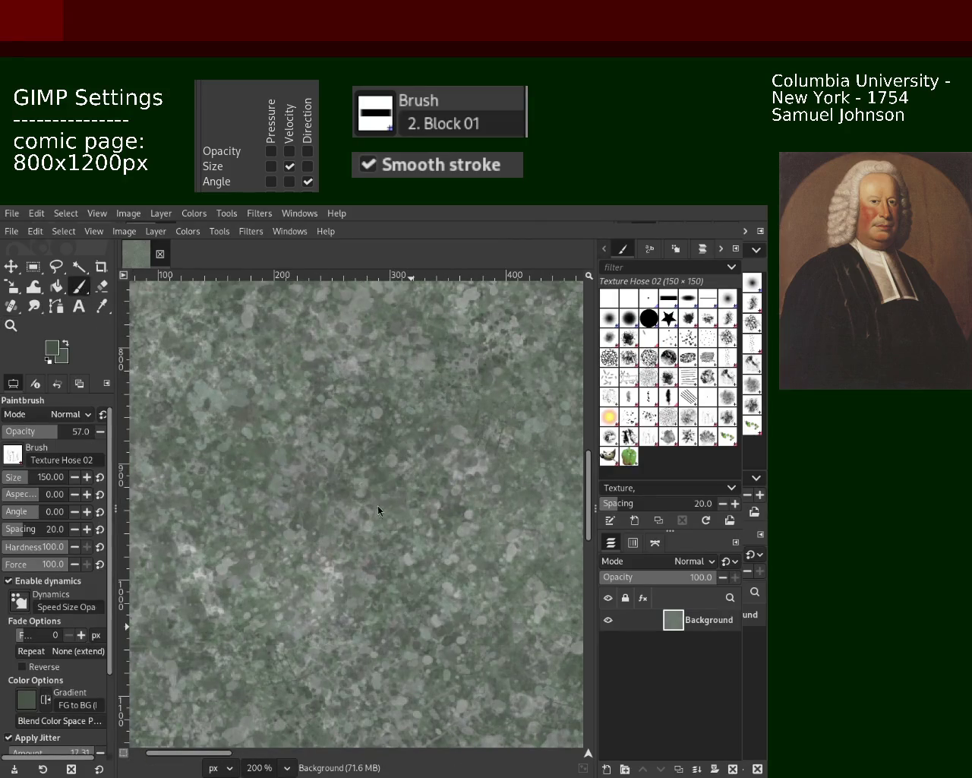
pyautogui.press('z')
pyautogui.keyDown('ctrl'); pyautogui.click(273, 454); pyautogui.keyUp('ctrl')
pyautogui.keyDown('ctrl'); pyautogui.click(273, 454); pyautogui.keyUp('ctrl')
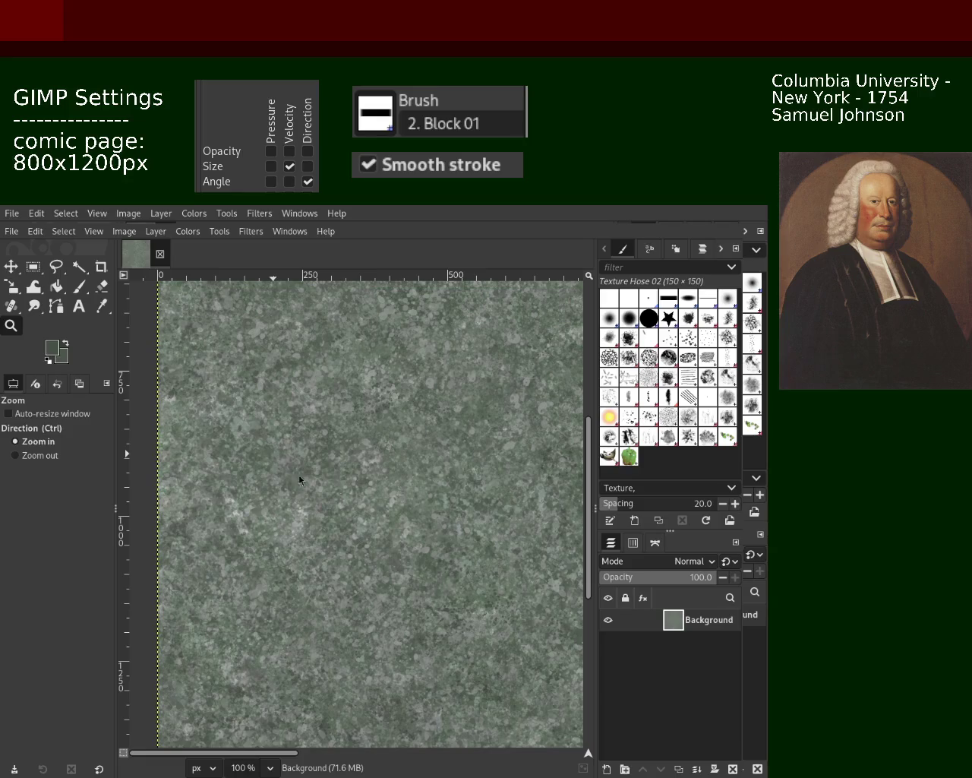
pyautogui.keyDown('ctrl'); pyautogui.click(471, 387); pyautogui.keyUp('ctrl')
pyautogui.keyDown('ctrl'); pyautogui.click(472, 387); pyautogui.keyUp('ctrl')
pyautogui.click(472, 387)
pyautogui.click(472, 387)
pyautogui.keyDown('ctrl'); pyautogui.click(449, 402); pyautogui.keyUp('ctrl')
pyautogui.click(426, 418)
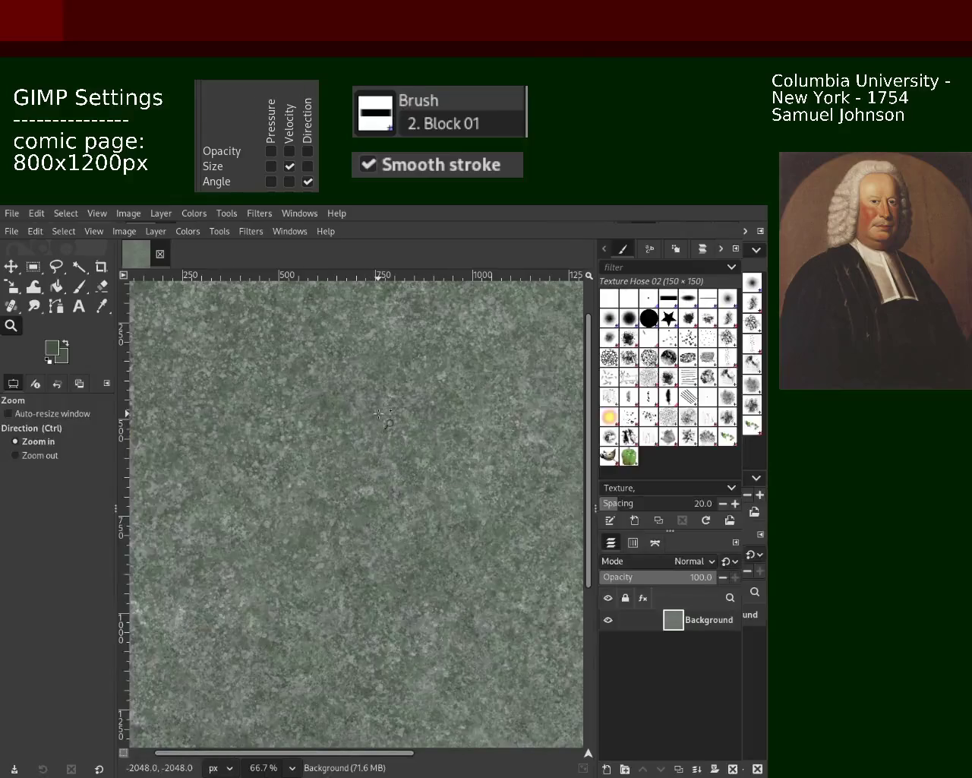
pyautogui.click(403, 433)
pyautogui.click(392, 438)
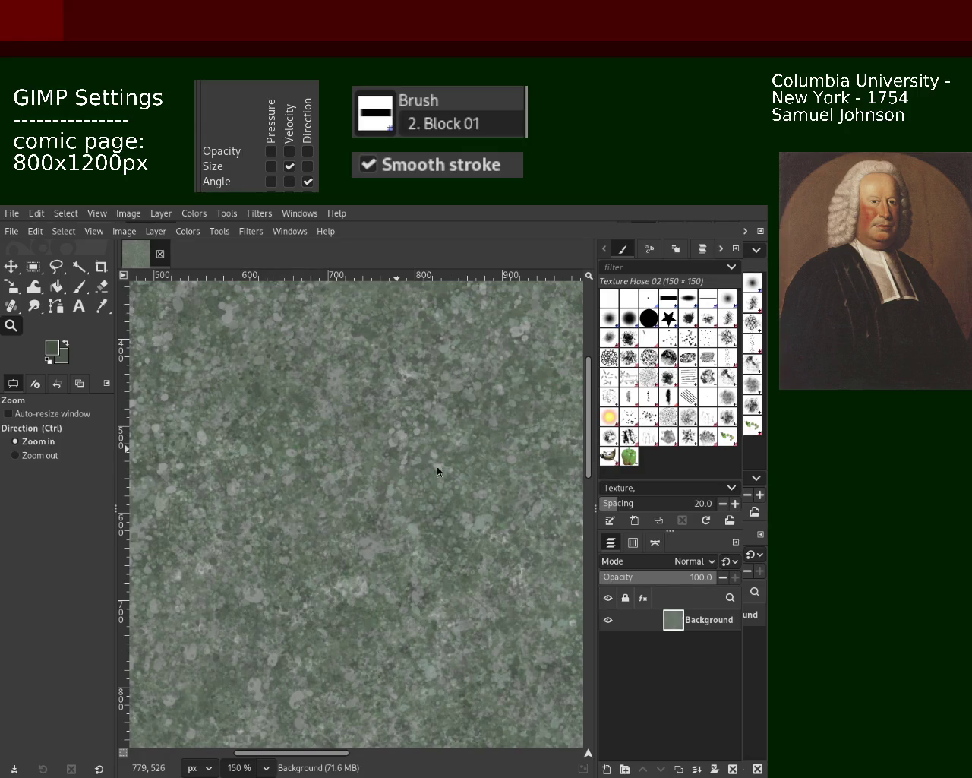
pyautogui.keyDown('ctrl'); pyautogui.click(403, 388); pyautogui.keyUp('ctrl')
pyautogui.keyDown('ctrl'); pyautogui.click(404, 388); pyautogui.keyUp('ctrl')
pyautogui.click(404, 388)
pyautogui.click(403, 388)
pyautogui.click(403, 388)
pyautogui.keyDown('ctrl'); pyautogui.click(410, 426); pyautogui.keyUp('ctrl')
pyautogui.click(428, 494)
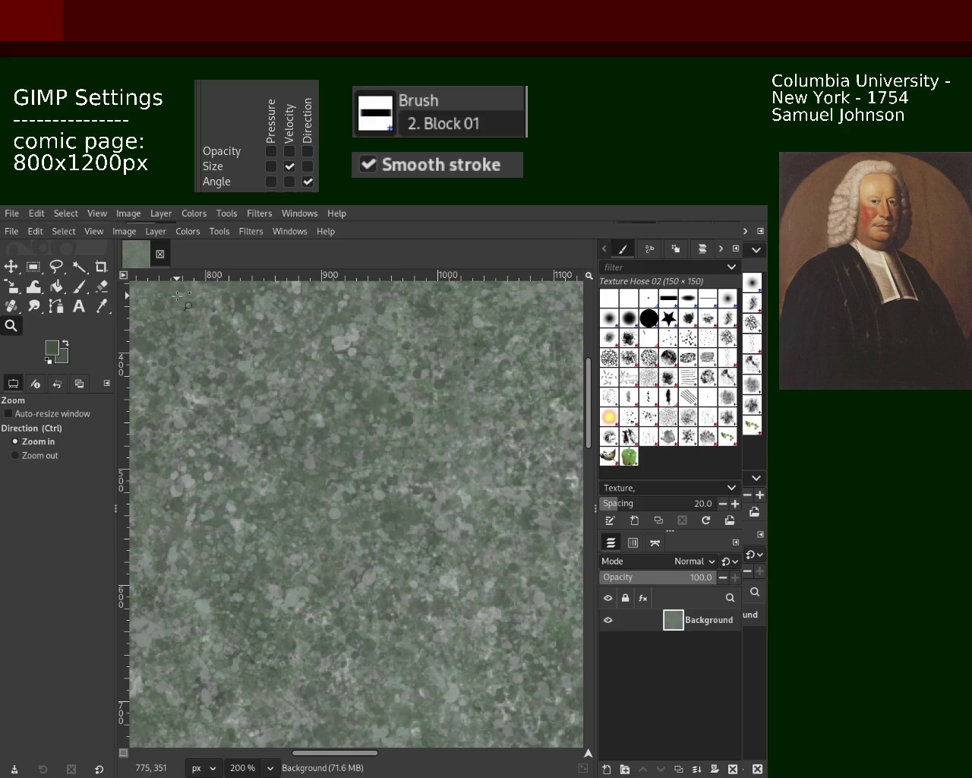
# With the Paintbrush, pick a lighter grey from the stone texture and undo the trial stippled dab.
pyautogui.click(79, 287)
pyautogui.keyDown('ctrl'); pyautogui.click(335, 380); pyautogui.keyUp('ctrl')
pyautogui.moveTo(342, 388); pyautogui.dragTo(403, 449)
pyautogui.moveTo(407, 395); pyautogui.dragTo(355, 409)
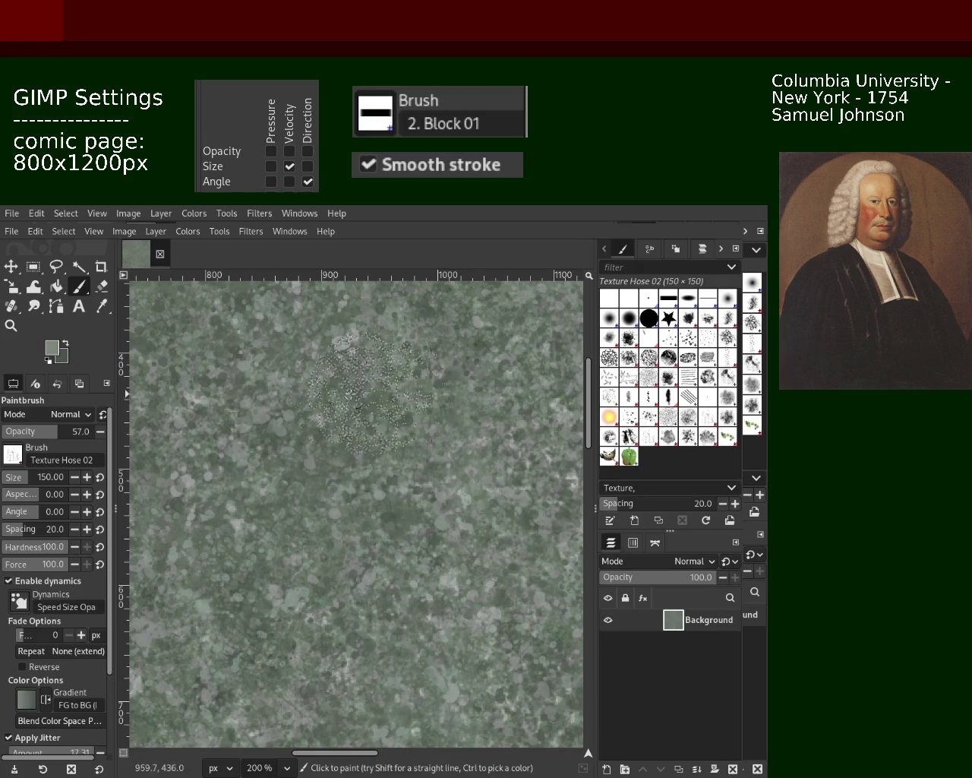
pyautogui.hotkey('ctrl', 'z')
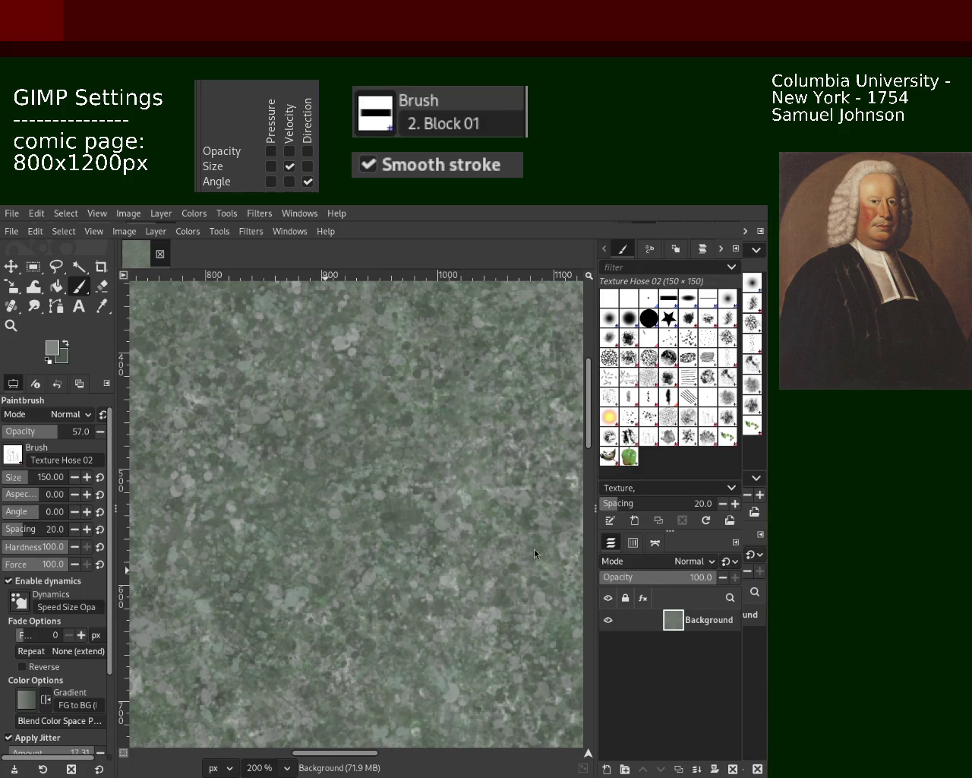
# Zoom out to see the page's top edge, then back in on the texture.
pyautogui.click(11, 325)
pyautogui.keyDown('ctrl'); pyautogui.click(449, 433); pyautogui.keyUp('ctrl')
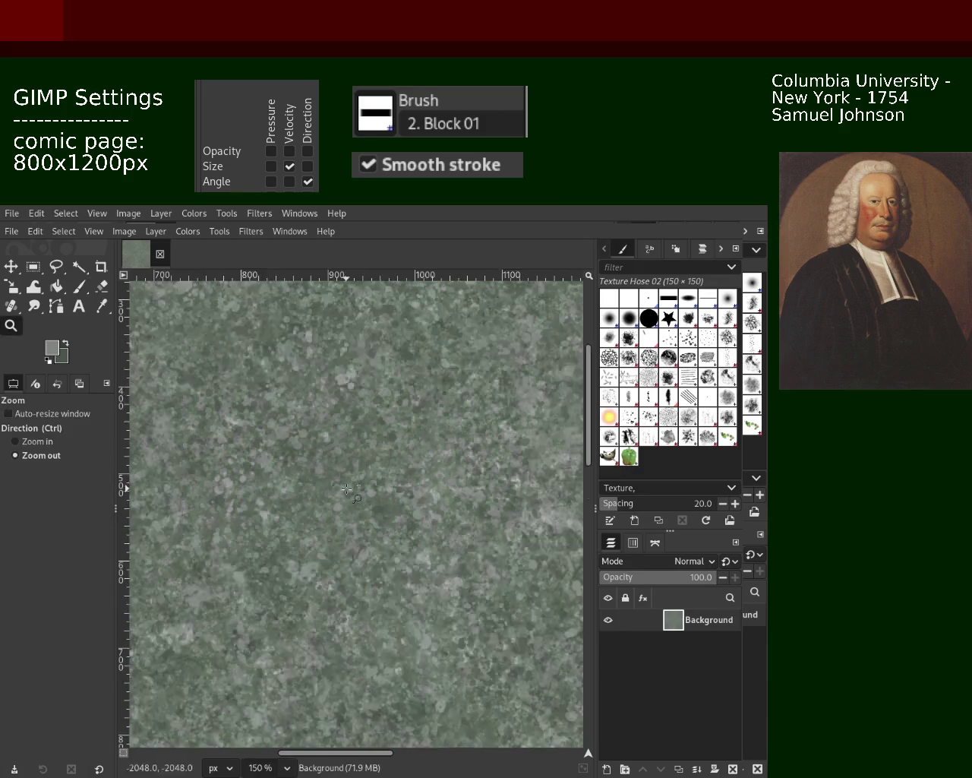
pyautogui.keyDown('ctrl'); pyautogui.click(448, 433); pyautogui.keyUp('ctrl')
pyautogui.keyDown('ctrl'); pyautogui.click(448, 433); pyautogui.keyUp('ctrl')
pyautogui.click(449, 433)
pyautogui.click(448, 433)
pyautogui.click(419, 414)
pyautogui.keyDown('ctrl'); pyautogui.click(455, 404); pyautogui.keyUp('ctrl')
pyautogui.click(454, 403)
# Zoom out to the whole page and back in, checking the texture at several magnifications.
pyautogui.click(454, 404)
pyautogui.keyDown('ctrl'); pyautogui.click(454, 404); pyautogui.keyUp('ctrl')
pyautogui.keyDown('ctrl'); pyautogui.click(455, 403); pyautogui.keyUp('ctrl')
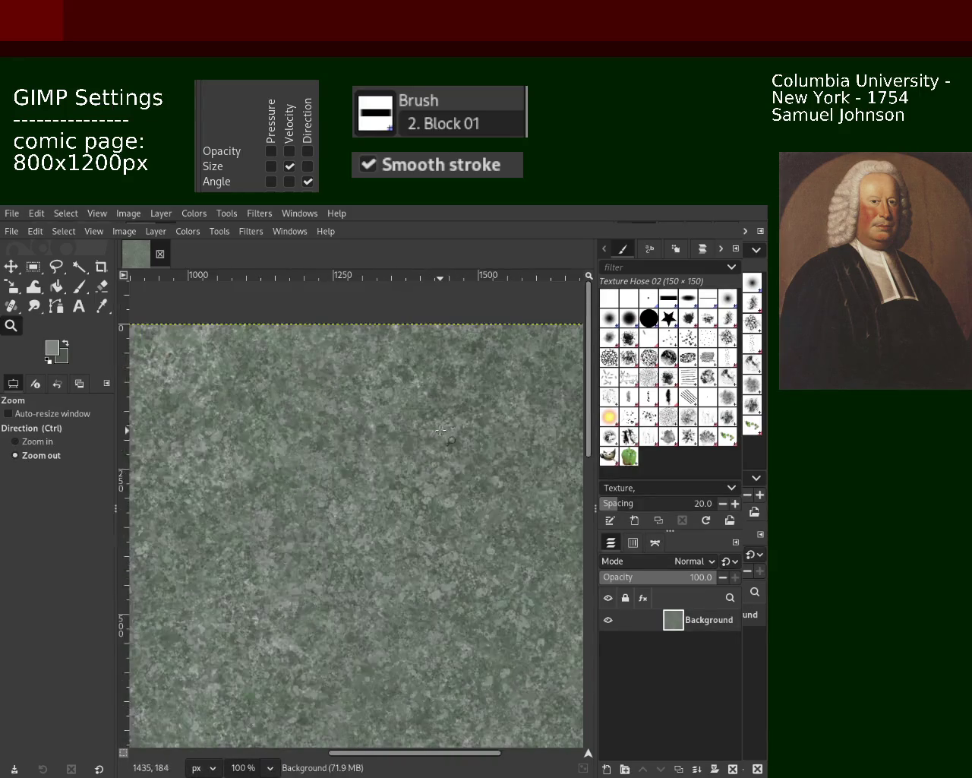
pyautogui.keyDown('ctrl'); pyautogui.click(451, 440); pyautogui.keyUp('ctrl')
pyautogui.keyDown('ctrl'); pyautogui.click(450, 440); pyautogui.keyUp('ctrl')
pyautogui.keyDown('ctrl'); pyautogui.click(528, 438); pyautogui.keyUp('ctrl')
pyautogui.click(527, 437)
pyautogui.click(528, 438)
pyautogui.click(487, 430)
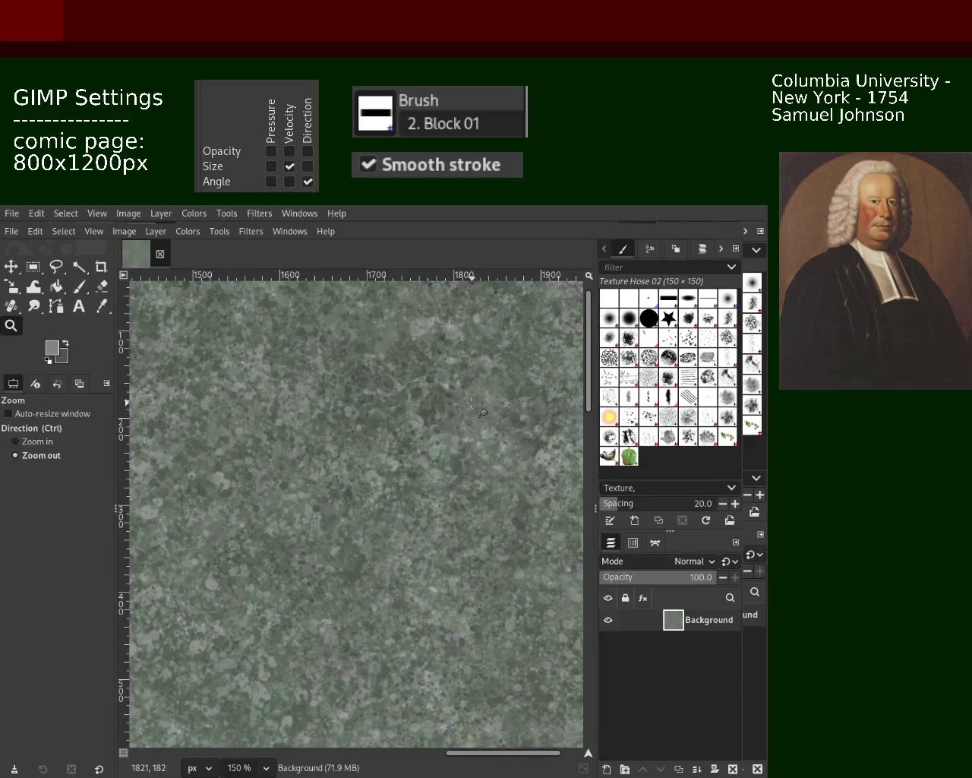
pyautogui.keyDown('ctrl'); pyautogui.click(456, 424); pyautogui.keyUp('ctrl')
pyautogui.click(426, 421)
pyautogui.click(413, 419)
pyautogui.keyDown('ctrl'); pyautogui.click(413, 418); pyautogui.keyUp('ctrl')
pyautogui.keyDown('ctrl'); pyautogui.click(413, 418); pyautogui.keyUp('ctrl')
pyautogui.click(402, 455)
pyautogui.click(403, 456)
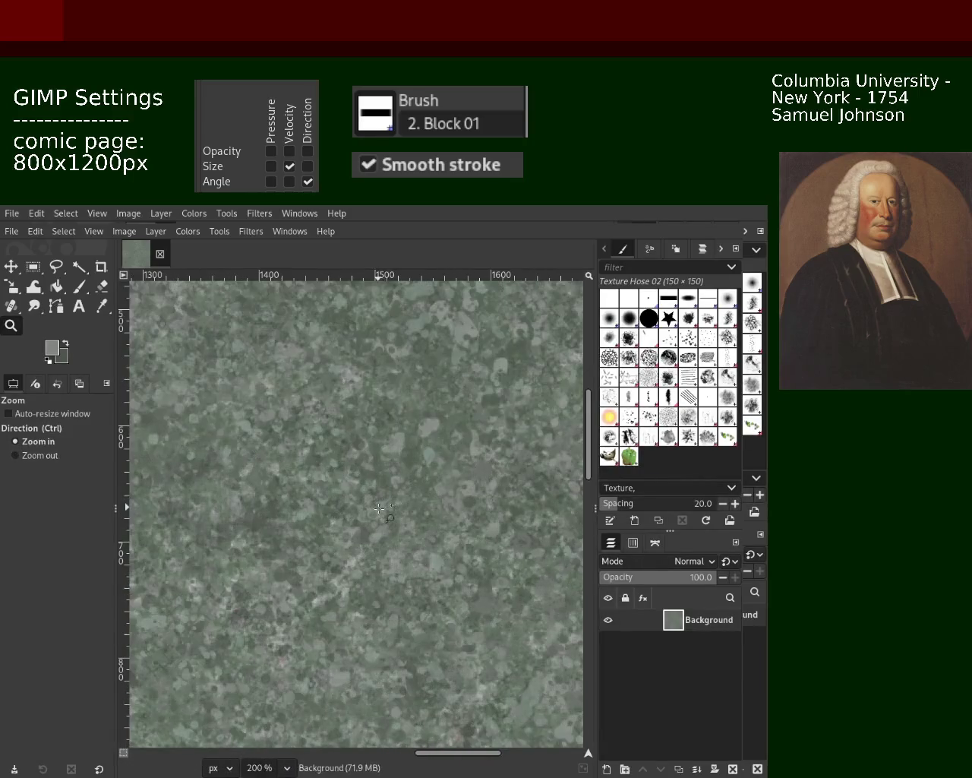
pyautogui.keyDown('ctrl'); pyautogui.click(391, 494); pyautogui.keyUp('ctrl')
pyautogui.keyDown('ctrl'); pyautogui.click(383, 518); pyautogui.keyUp('ctrl')
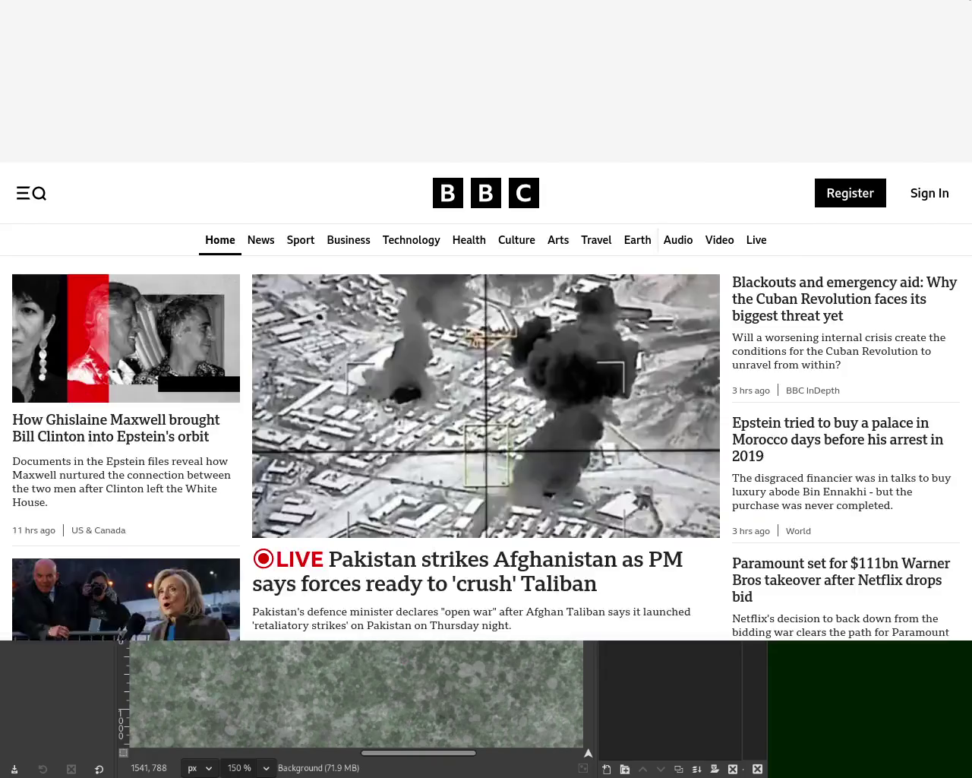
# Open the 'Pakistan strikes Afghanistan' live coverage from the BBC homepage.
pyautogui.scroll(-3, 486, 304)
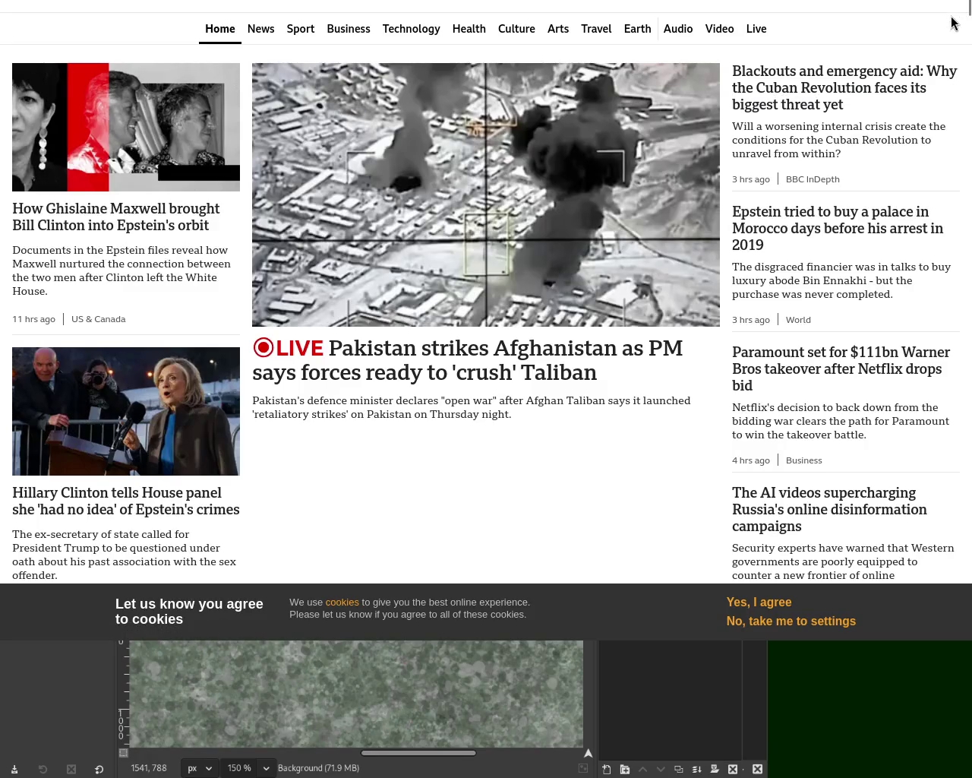
pyautogui.click(543, 373)
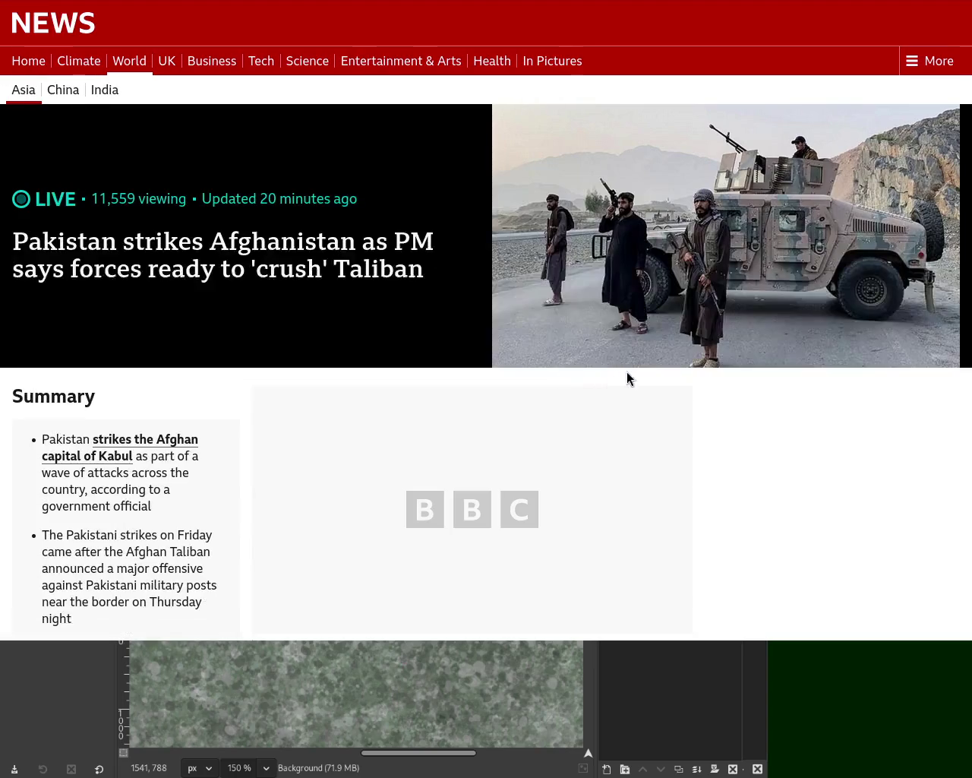
pyautogui.scroll(-3, 627, 371)
pyautogui.scroll(-10, 487, 304)
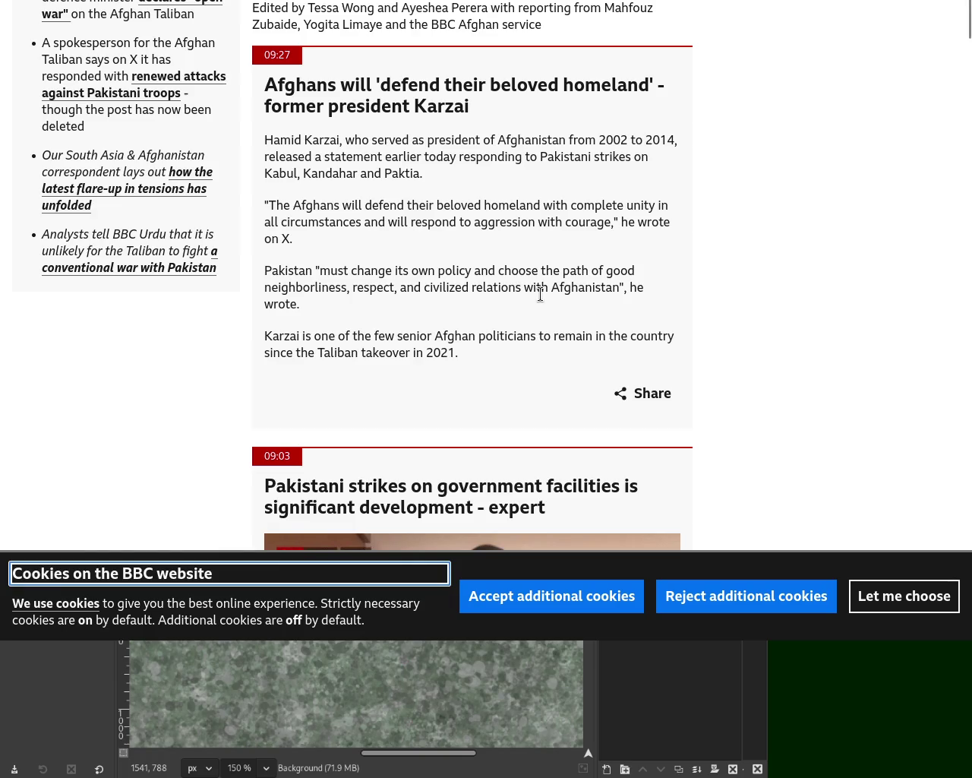
# Move past the cookie notice and scroll down through the live coverage page.
pyautogui.click(503, 250)
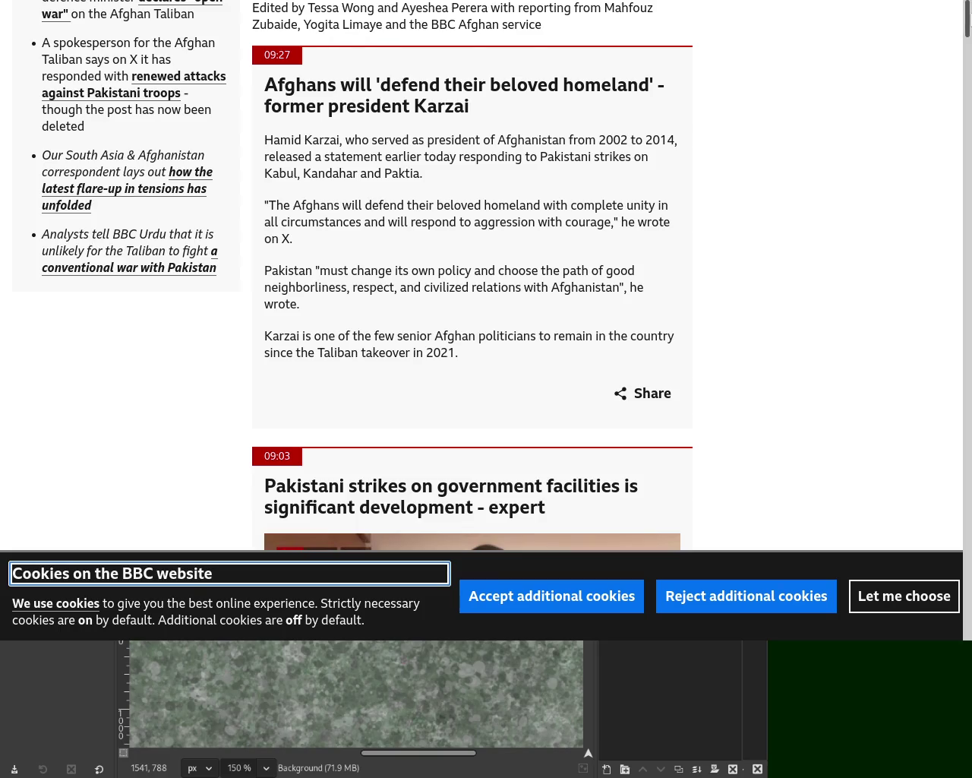
pyautogui.scroll(-1, 962, 26)
pyautogui.scroll(-2, 967, 25)
pyautogui.scroll(-2, 967, 30)
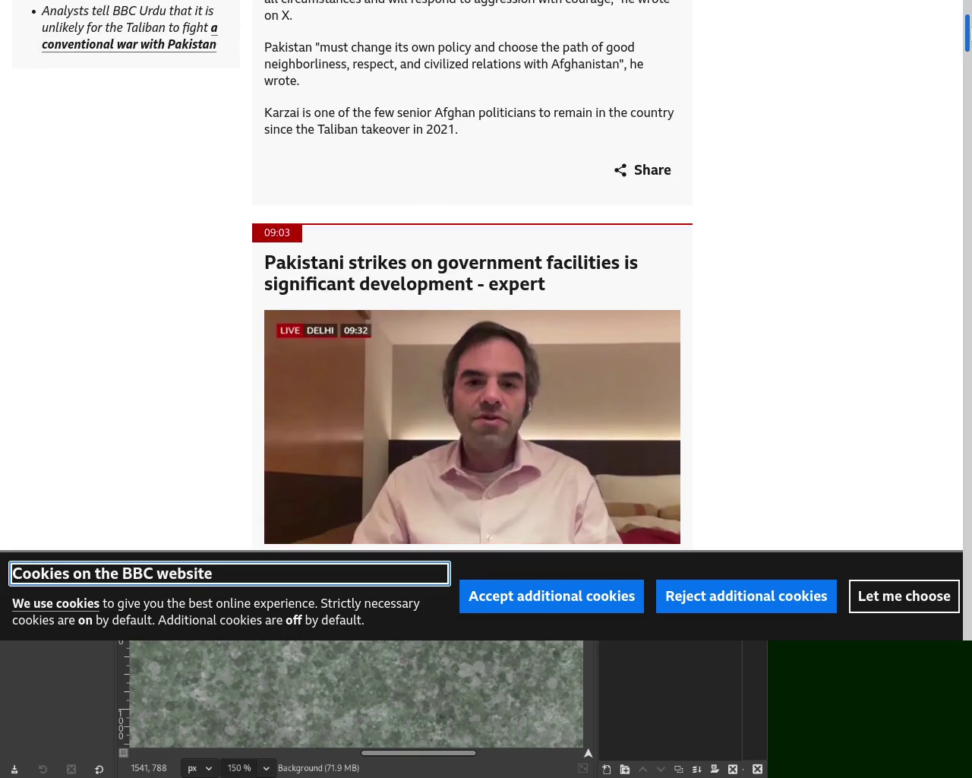
pyautogui.scroll(-3, 966, 30)
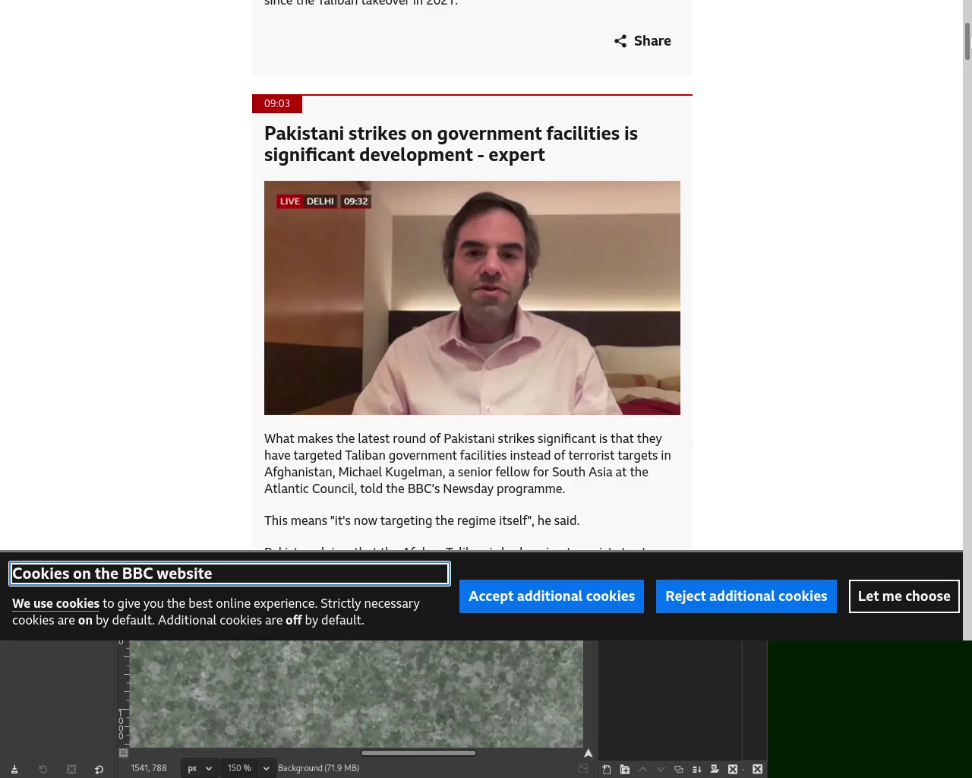
# Highlight the phrase 'Taliban government facilities' and scroll further through the article.
pyautogui.moveTo(343, 454); pyautogui.dragTo(510, 455)
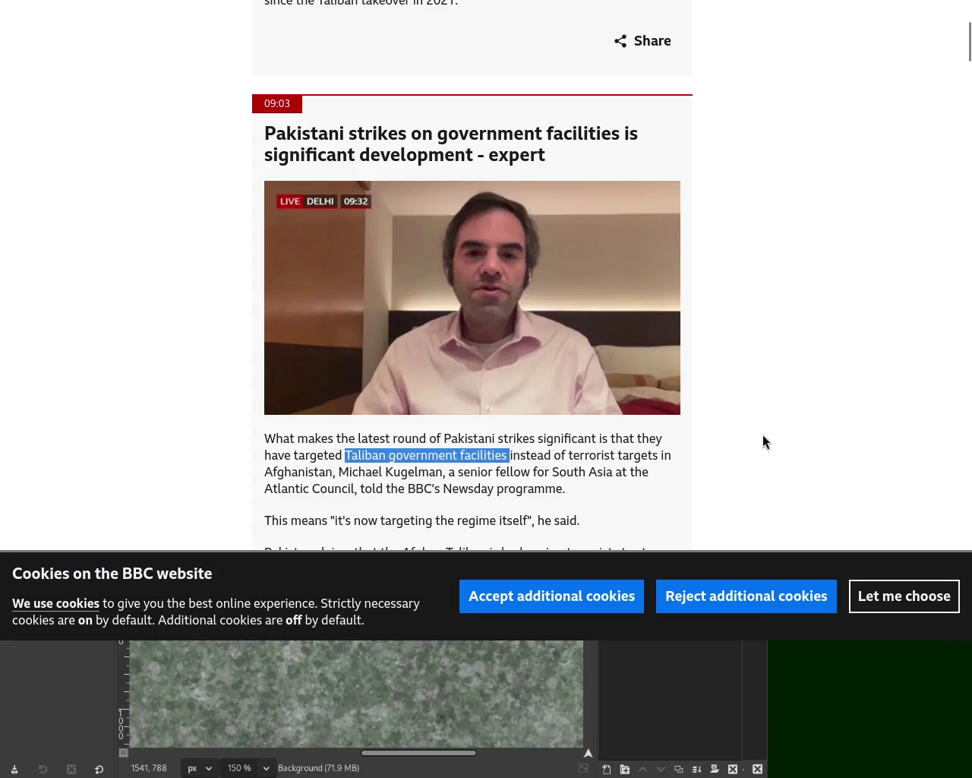
pyautogui.moveTo(969, 47); pyautogui.dragTo(969, 61)
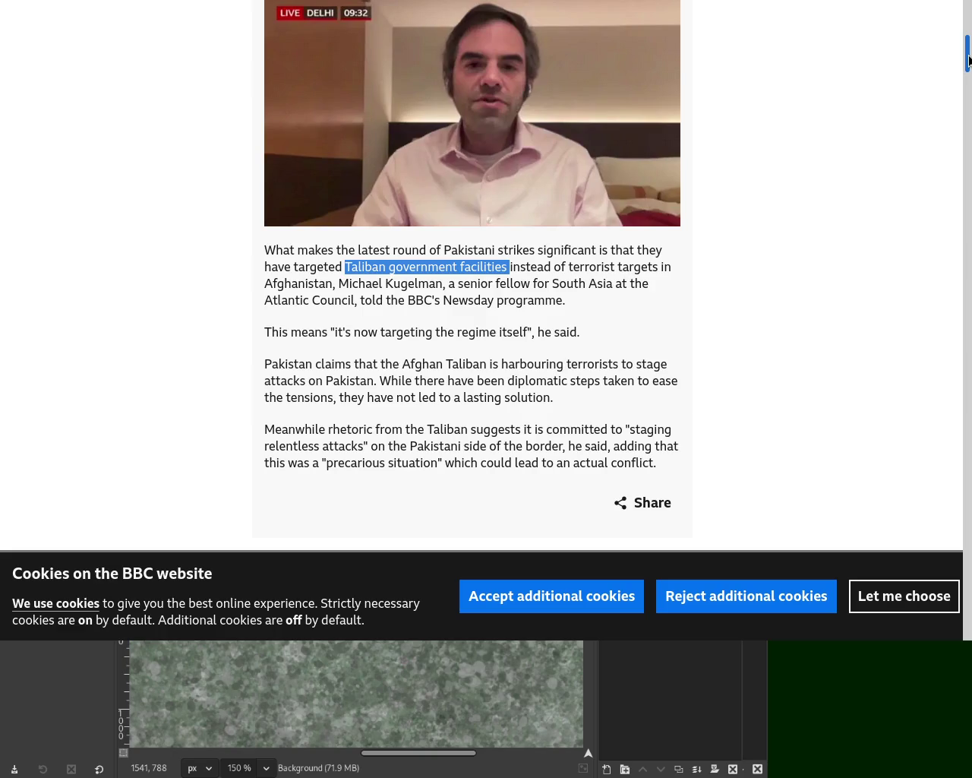
pyautogui.moveTo(969, 60); pyautogui.dragTo(968, 90)
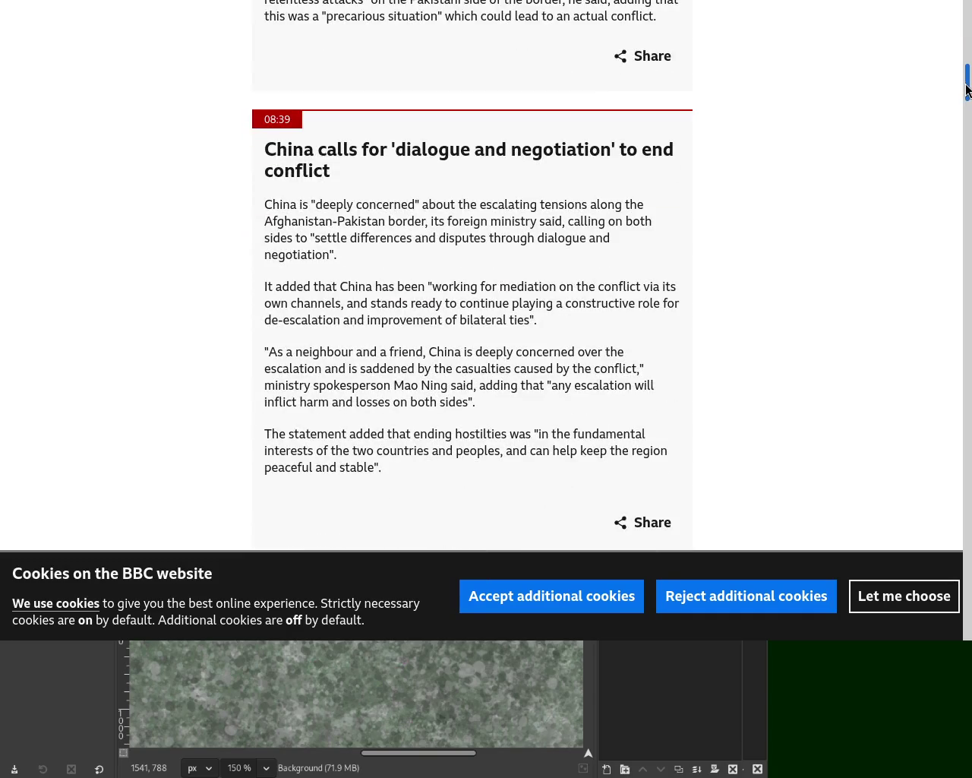
pyautogui.scroll(-1, 968, 90)
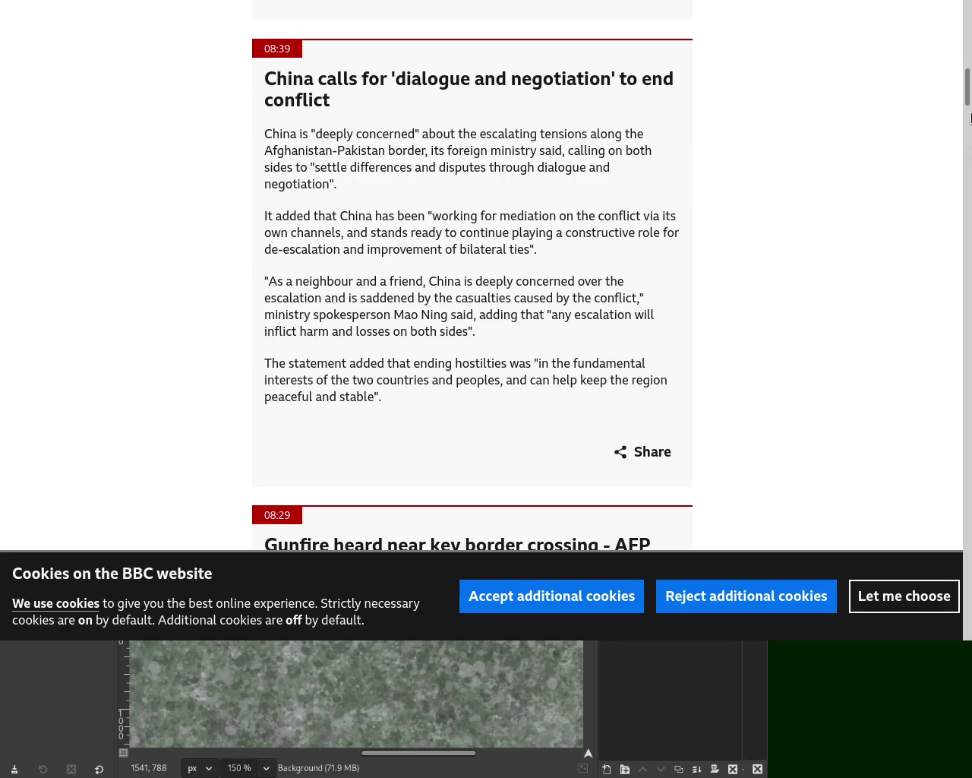
pyautogui.moveTo(967, 89)
pyautogui.mouseDown()
pyautogui.moveTo(969, 177)
pyautogui.moveTo(969, 28)
pyautogui.mouseUp()
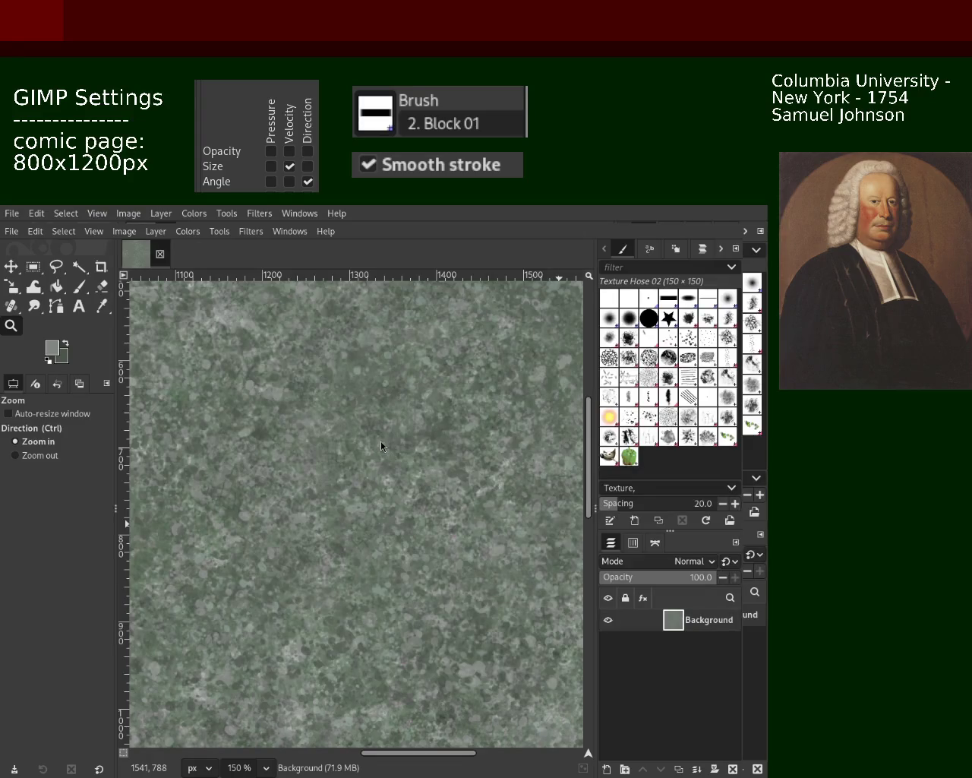
# Zoom in closer on the stone texture and switch the Paintbrush to the Splats 01 brush.
pyautogui.click(14, 456)
pyautogui.click(352, 410)
pyautogui.keyDown('ctrl'); pyautogui.click(354, 411); pyautogui.keyUp('ctrl')
pyautogui.keyDown('ctrl'); pyautogui.click(357, 414); pyautogui.keyUp('ctrl')
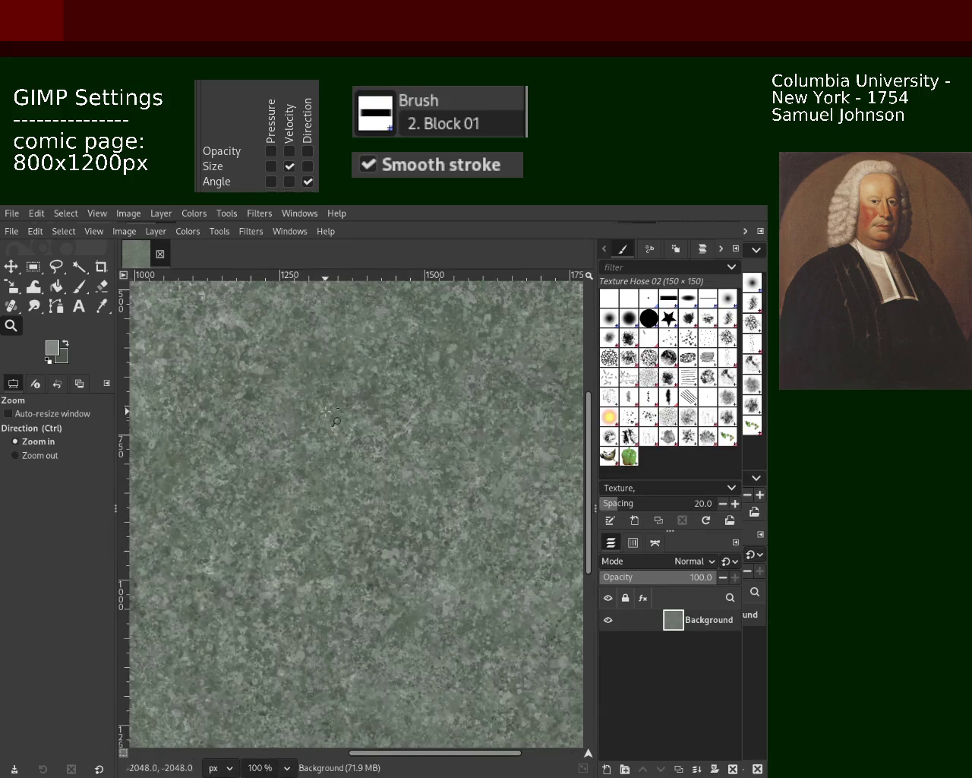
pyautogui.keyDown('ctrl'); pyautogui.click(357, 414); pyautogui.keyUp('ctrl')
pyautogui.click(79, 286)
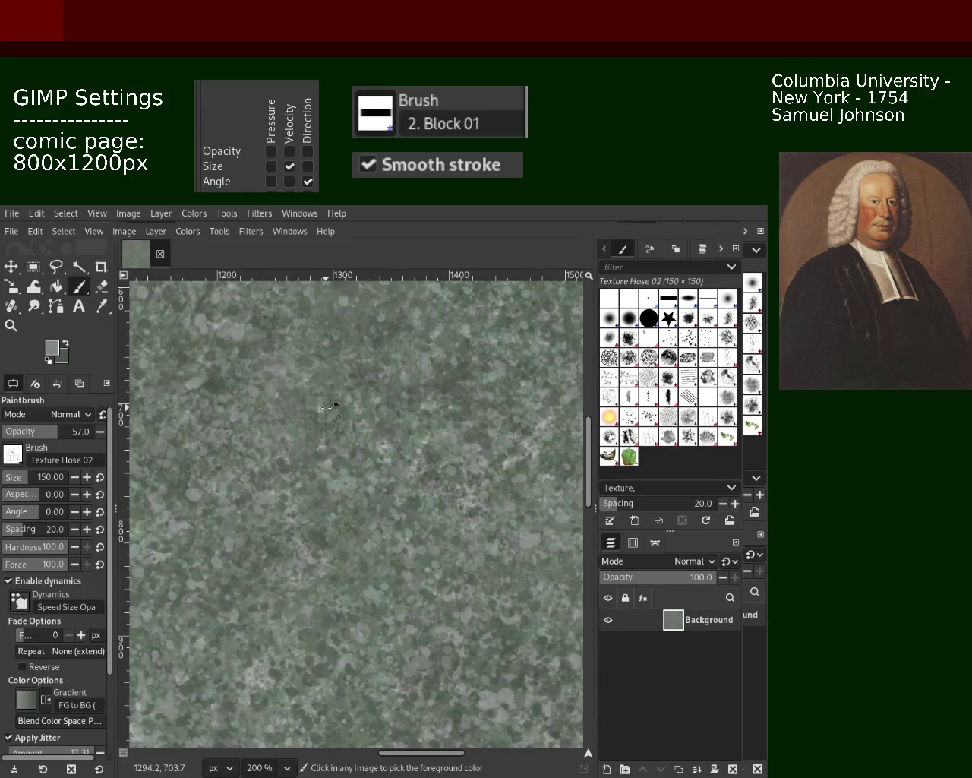
pyautogui.click(649, 416)
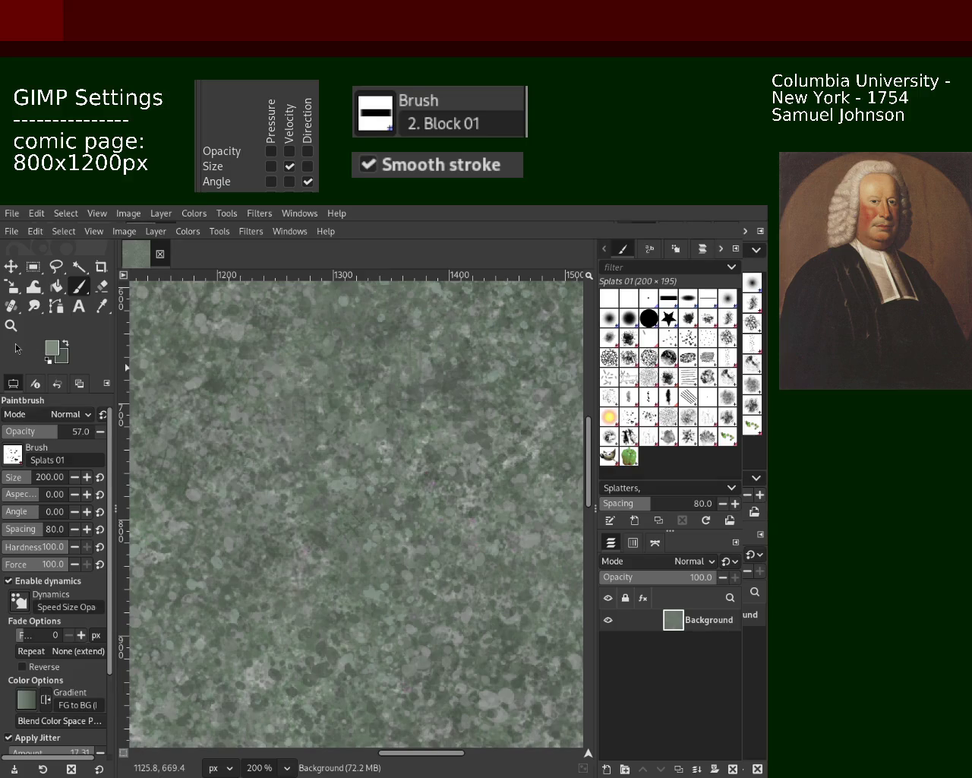
# Zoom out to survey the whole page, in to 150% on the texture, then out to 50%.
pyautogui.press('z')
pyautogui.keyDown('ctrl'); pyautogui.click(400, 443); pyautogui.keyUp('ctrl')
pyautogui.keyDown('ctrl'); pyautogui.click(400, 442); pyautogui.keyUp('ctrl')
pyautogui.keyDown('ctrl'); pyautogui.click(400, 443); pyautogui.keyUp('ctrl')
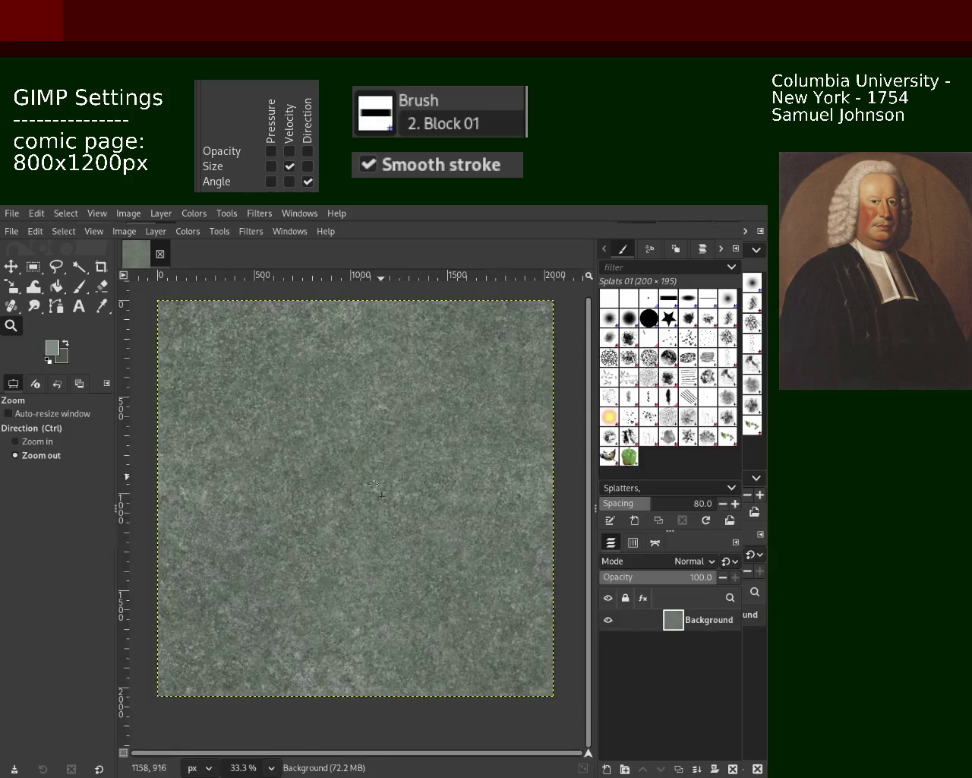
pyautogui.click(395, 471)
pyautogui.click(392, 494)
pyautogui.click(384, 532)
pyautogui.keyDown('ctrl'); pyautogui.click(376, 576); pyautogui.keyUp('ctrl')
pyautogui.keyDown('ctrl'); pyautogui.click(376, 575); pyautogui.keyUp('ctrl')
pyautogui.click(376, 575)
pyautogui.click(377, 575)
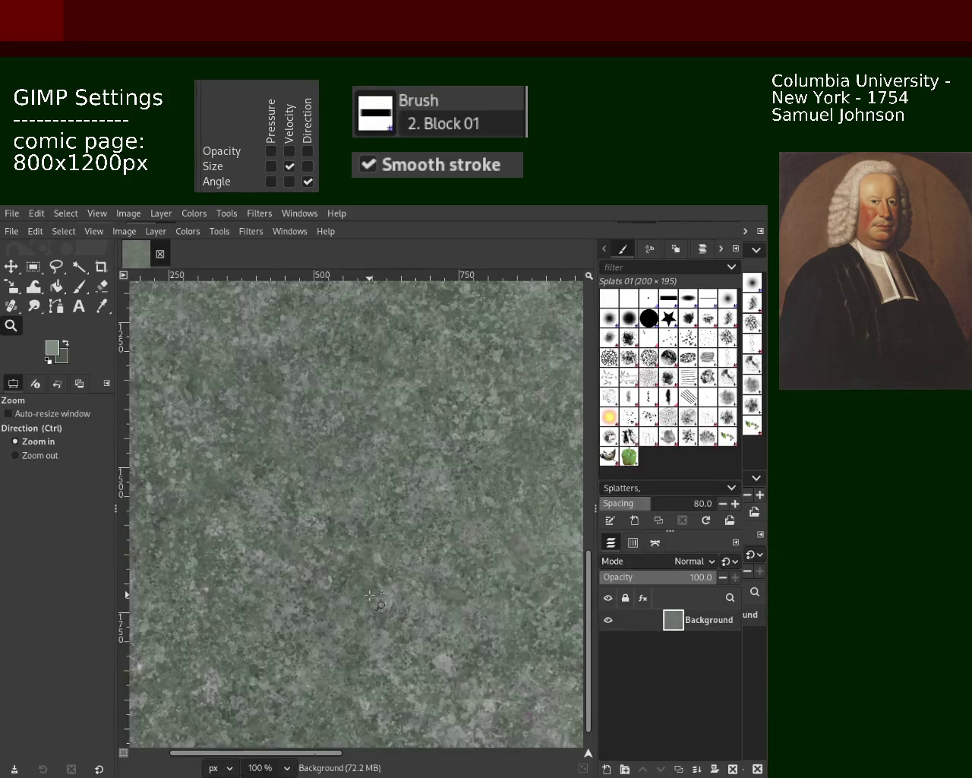
pyautogui.click(376, 575)
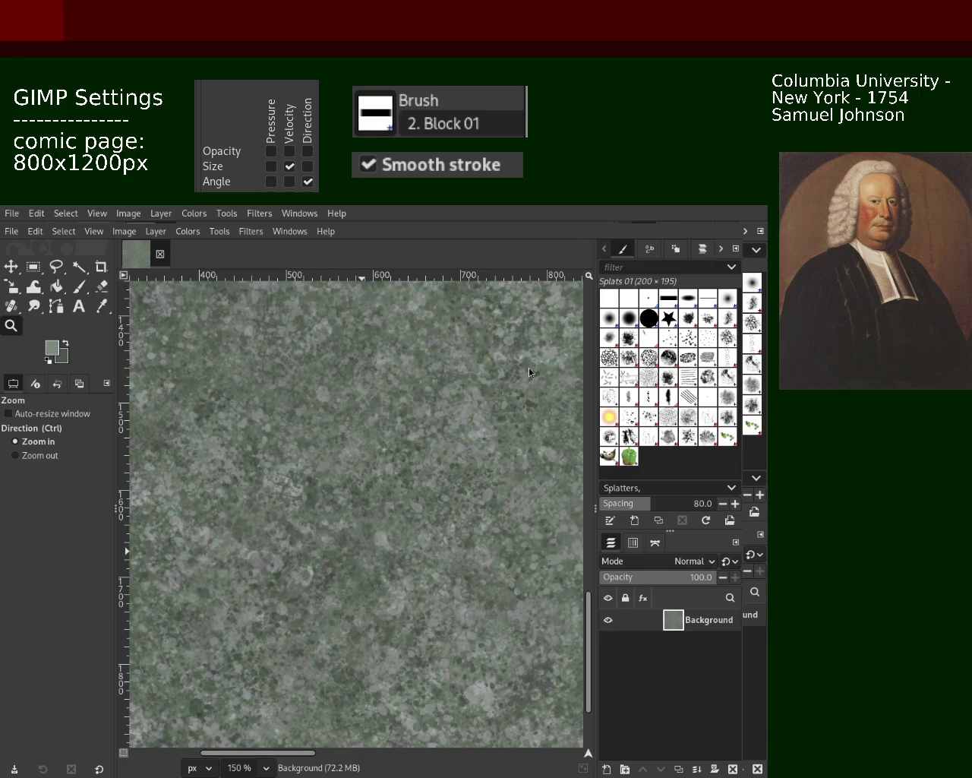
pyautogui.keyDown('ctrl'); pyautogui.click(455, 375); pyautogui.keyUp('ctrl')
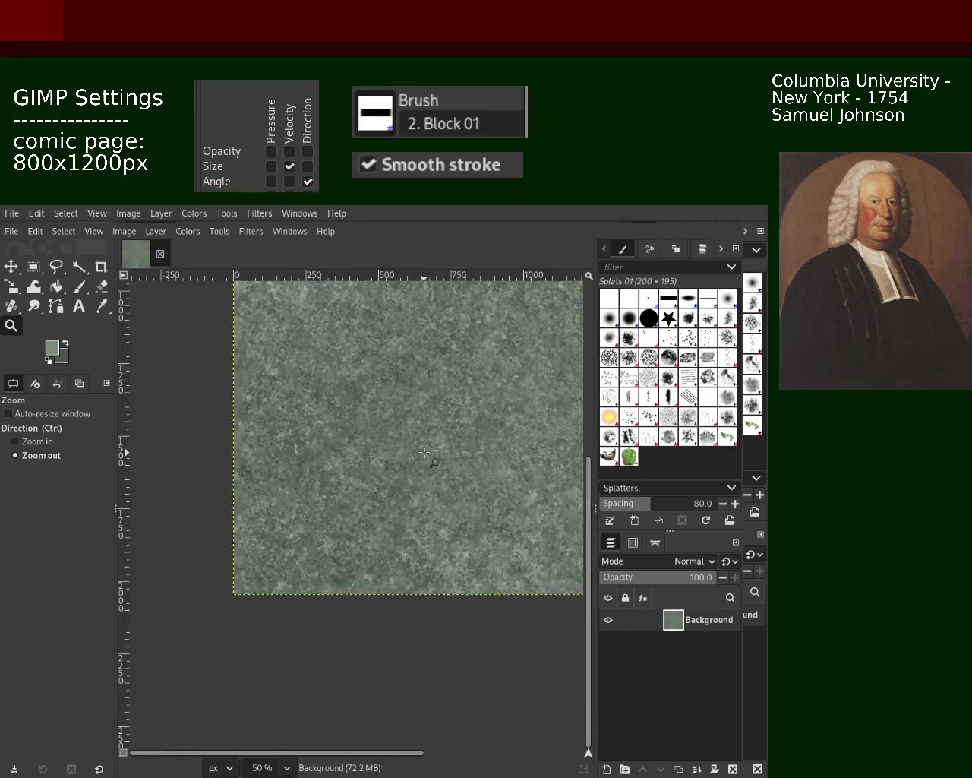
pyautogui.click(455, 374)
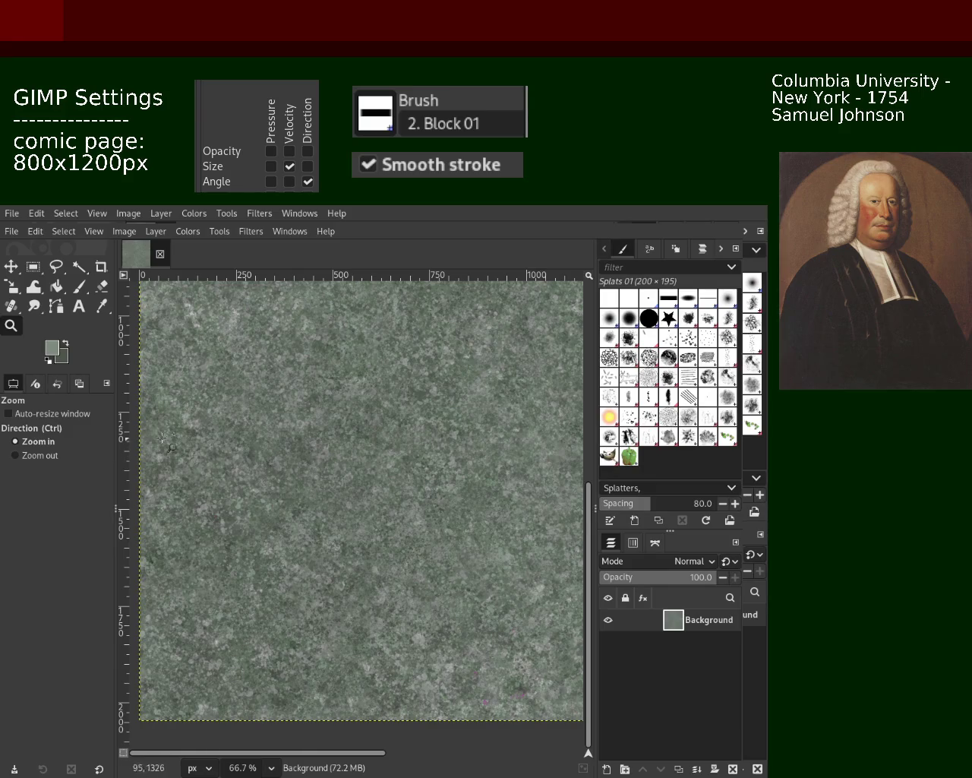
pyautogui.keyDown('ctrl'); pyautogui.click(376, 339); pyautogui.keyUp('ctrl')
# Zoom in to 200% for a close look at the stone texture.
pyautogui.click(376, 339)
pyautogui.click(376, 339)
pyautogui.click(388, 357)
pyautogui.click(410, 403)
pyautogui.click(426, 433)
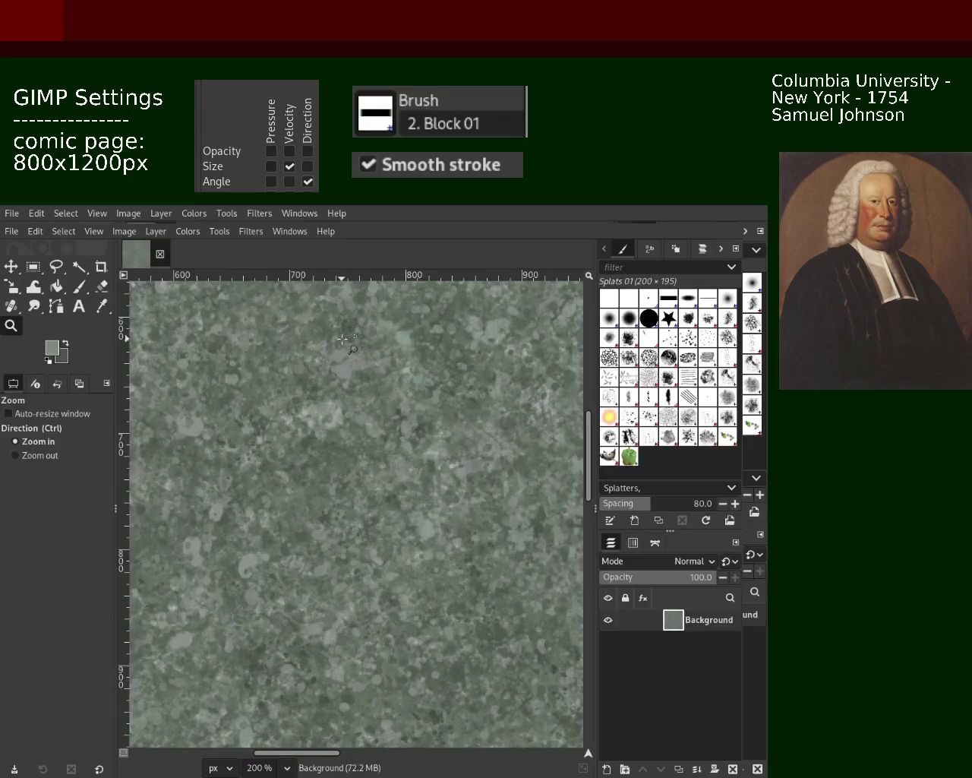
pyautogui.keyDown('ctrl'); pyautogui.click(438, 451); pyautogui.keyUp('ctrl')
pyautogui.keyDown('ctrl'); pyautogui.click(438, 450); pyautogui.keyUp('ctrl')
pyautogui.click(425, 441)
pyautogui.keyDown('ctrl'); pyautogui.click(411, 433); pyautogui.keyUp('ctrl')
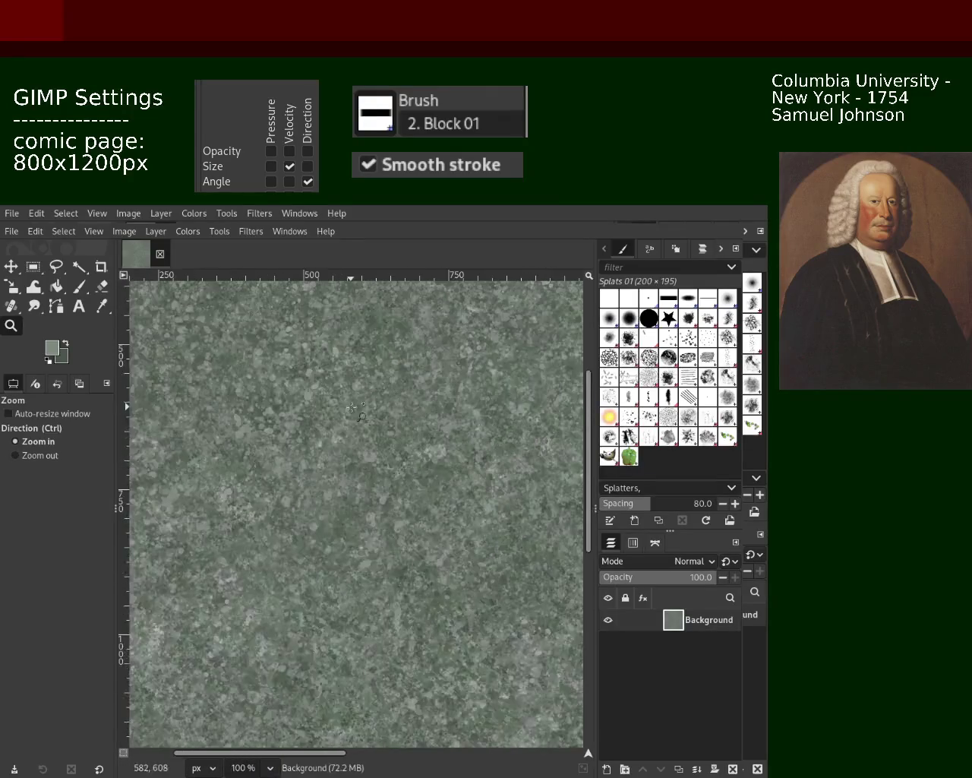
pyautogui.click(397, 430)
# Sample a darker colour from the texture, paint scattered Splats 01 marks, then scroll to review.
pyautogui.click(397, 430)
pyautogui.click(80, 287)
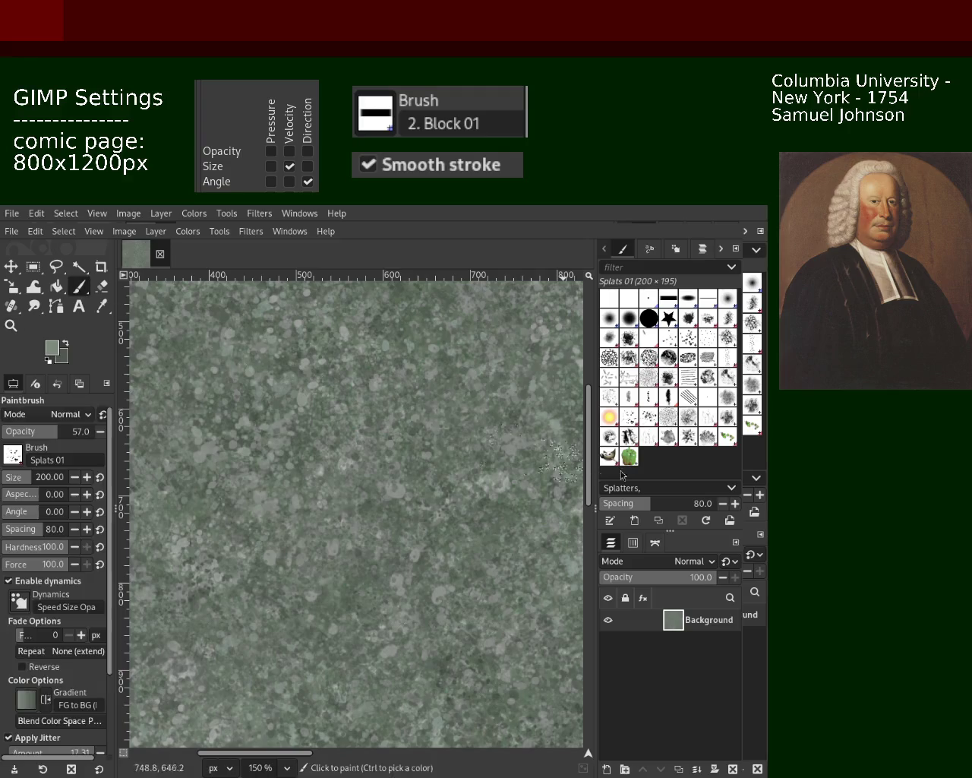
pyautogui.keyDown('ctrl'); pyautogui.click(304, 418); pyautogui.keyUp('ctrl')
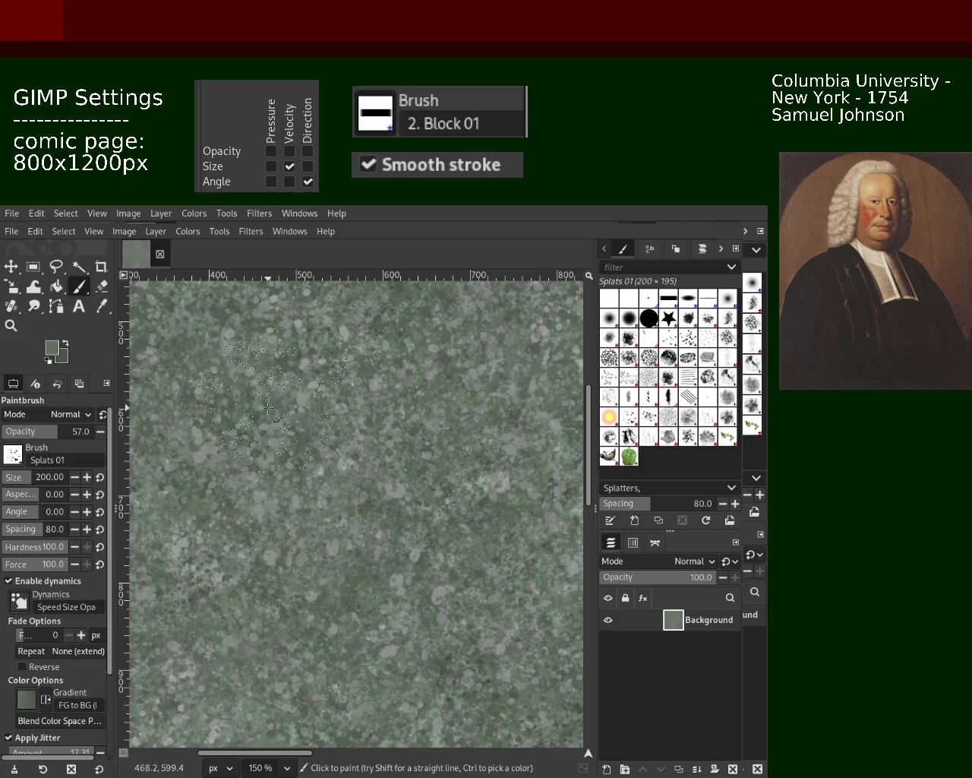
pyautogui.moveTo(277, 486); pyautogui.dragTo(295, 494)
pyautogui.keyDown('ctrl'); pyautogui.click(268, 551); pyautogui.keyUp('ctrl')
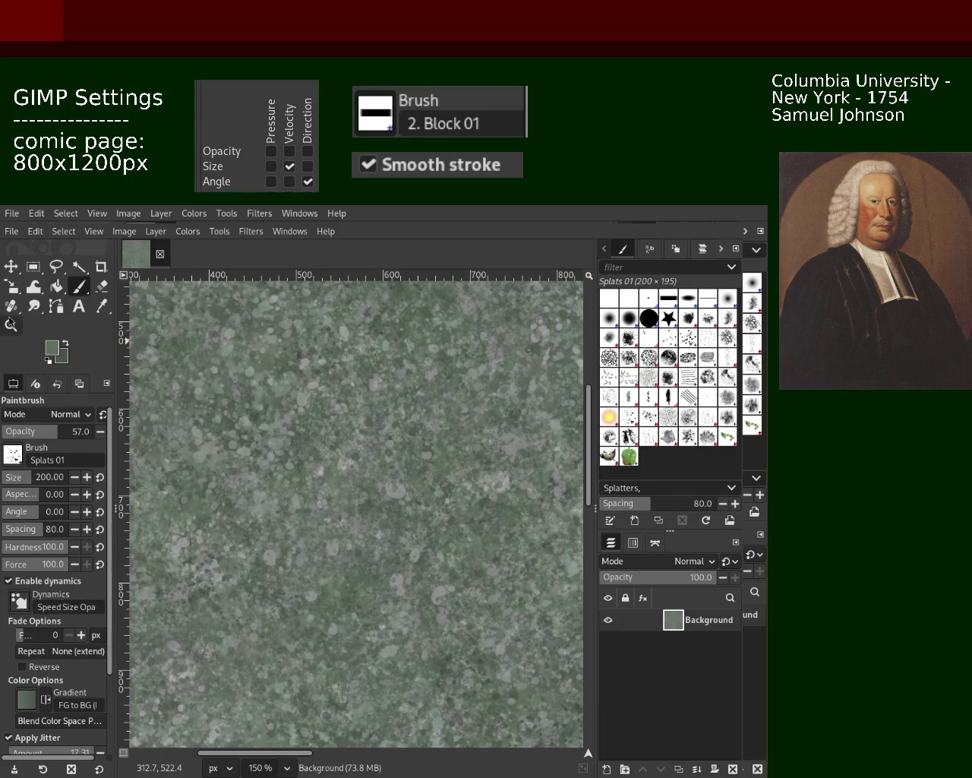
pyautogui.click(11, 325)
pyautogui.scroll(-1, 332, 410)
pyautogui.scroll(-2, 332, 410)
pyautogui.scroll(1, 332, 411)
pyautogui.scroll(1, 332, 411)
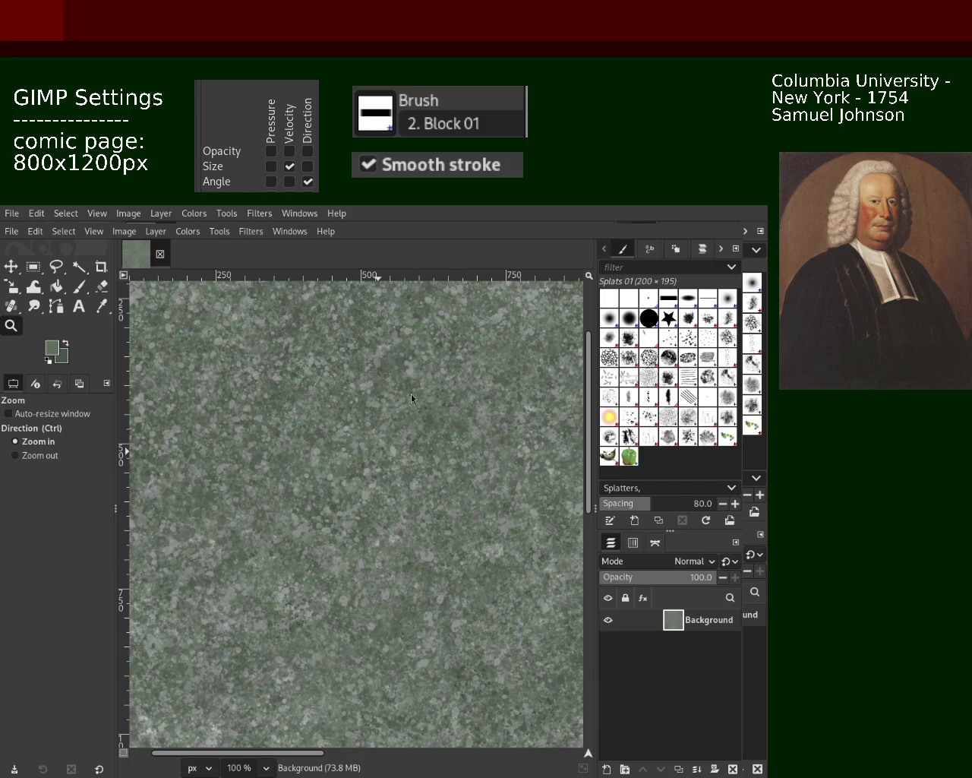
pyautogui.keyDown('ctrl'); pyautogui.click(303, 358); pyautogui.keyUp('ctrl')
pyautogui.keyDown('ctrl'); pyautogui.click(303, 358); pyautogui.keyUp('ctrl')
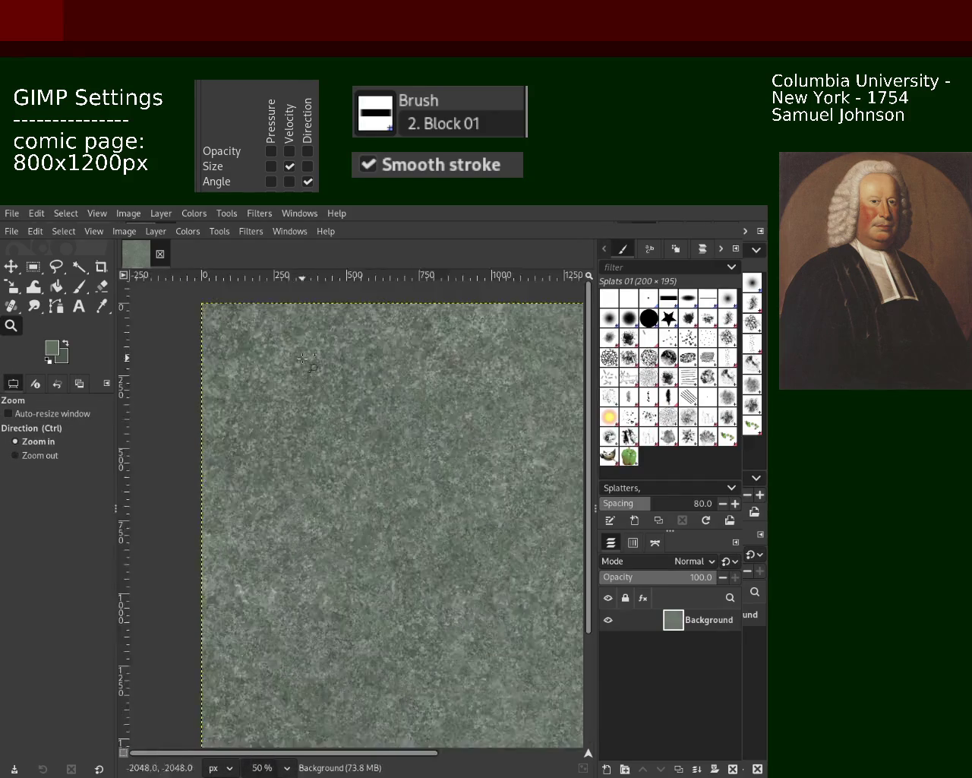
pyautogui.moveTo(250, 319); pyautogui.dragTo(303, 358)
pyautogui.press('1')
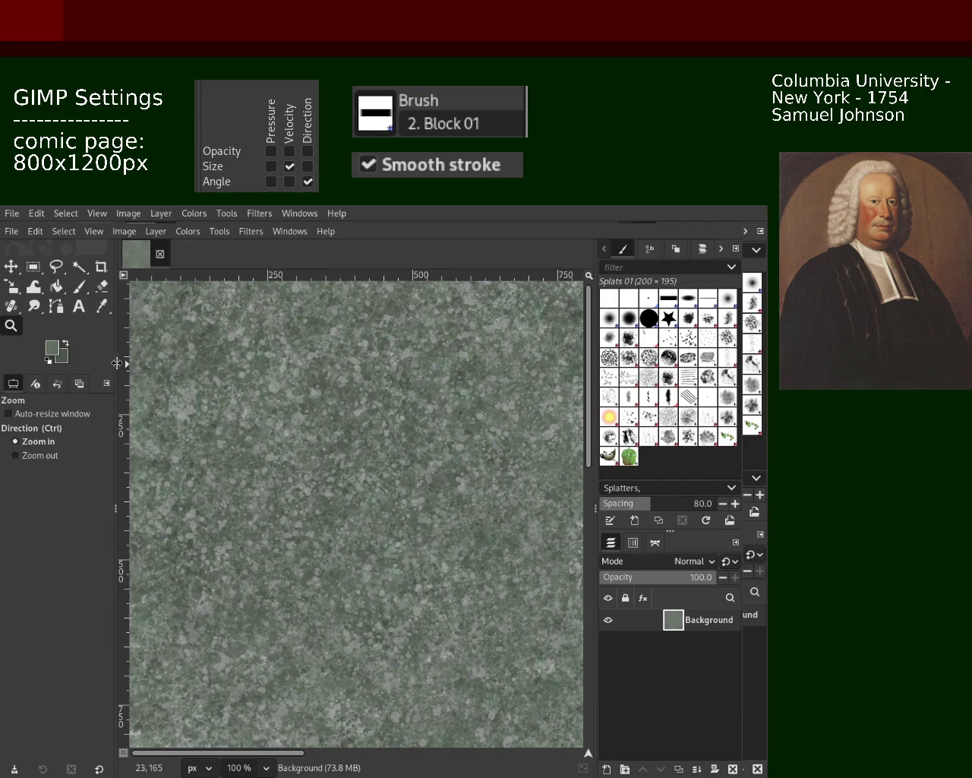
pyautogui.click(78, 286)
pyautogui.click(259, 351)
pyautogui.hotkey('ctrl', 'z')
pyautogui.hotkey('ctrl', 'z')
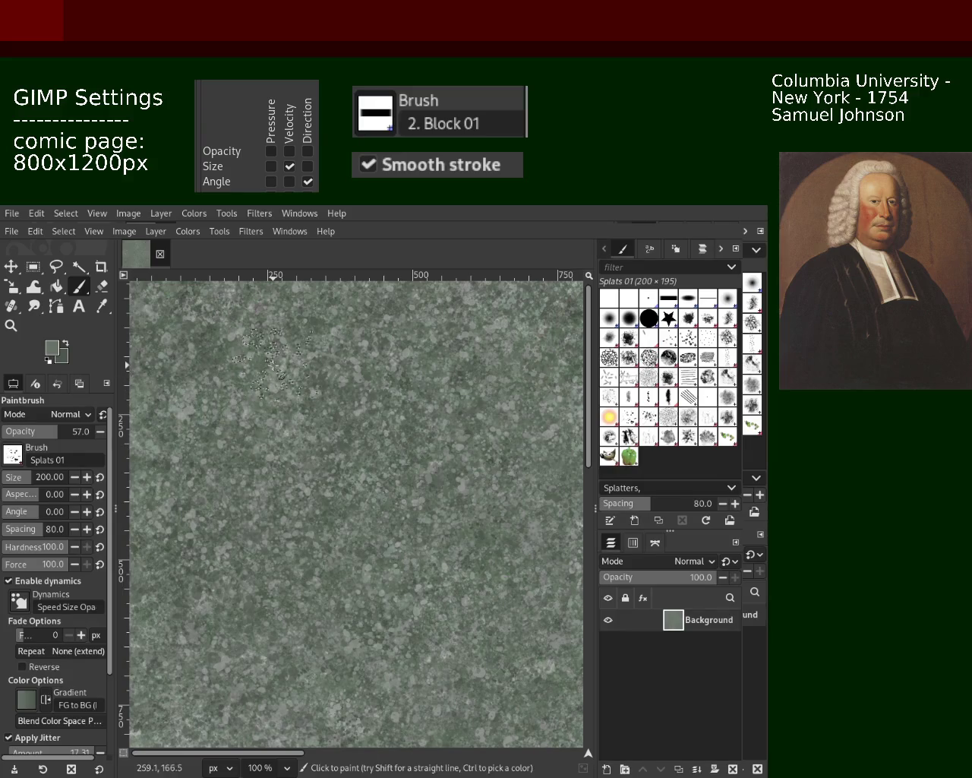
# Pick a lighter grey-green from the texture and stamp one Splats 01 dab with it.
pyautogui.keyDown('ctrl'); pyautogui.click(266, 361); pyautogui.keyUp('ctrl')
pyautogui.keyDown('ctrl'); pyautogui.click(236, 419); pyautogui.keyUp('ctrl')
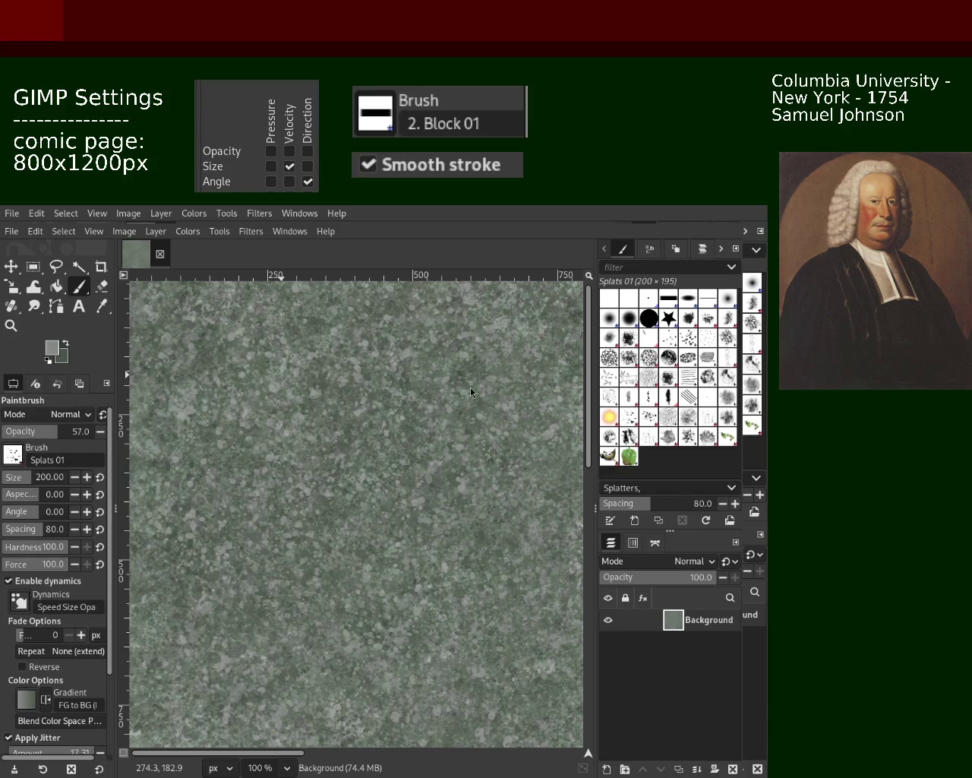
pyautogui.click(429, 411)
pyautogui.press('ctrl')
pyautogui.click(12, 326)
# Zoom in to 150% on the texture near the page's left edge.
pyautogui.keyDown('ctrl'); pyautogui.click(316, 550); pyautogui.keyUp('ctrl')
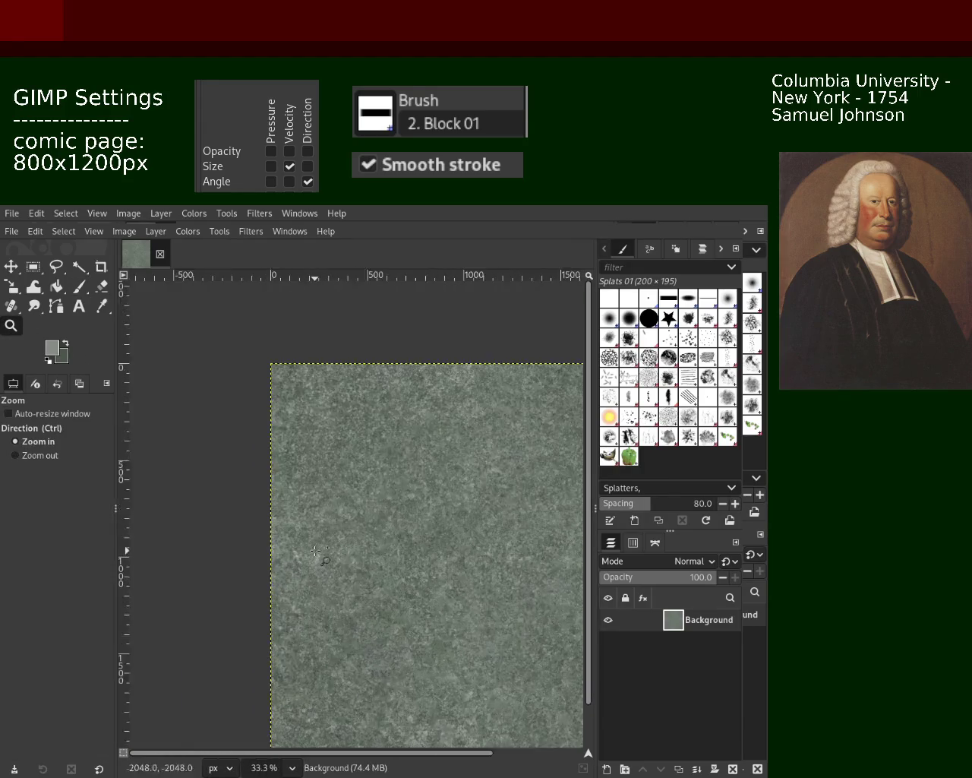
pyautogui.click(316, 551)
pyautogui.keyDown('ctrl'); pyautogui.click(315, 550); pyautogui.keyUp('ctrl')
pyautogui.click(315, 550)
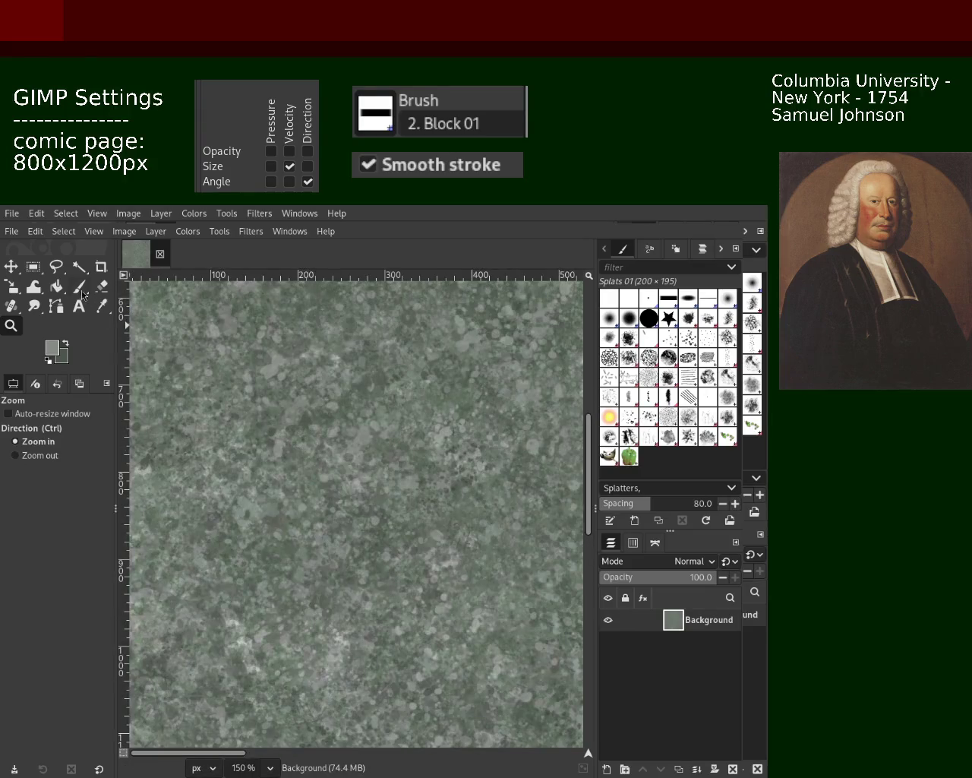
# Stamp more splat dabs with darker, lighter and brighter grey-greens picked from the texture.
pyautogui.press('p')
pyautogui.keyDown('ctrl'); pyautogui.click(307, 423); pyautogui.keyUp('ctrl')
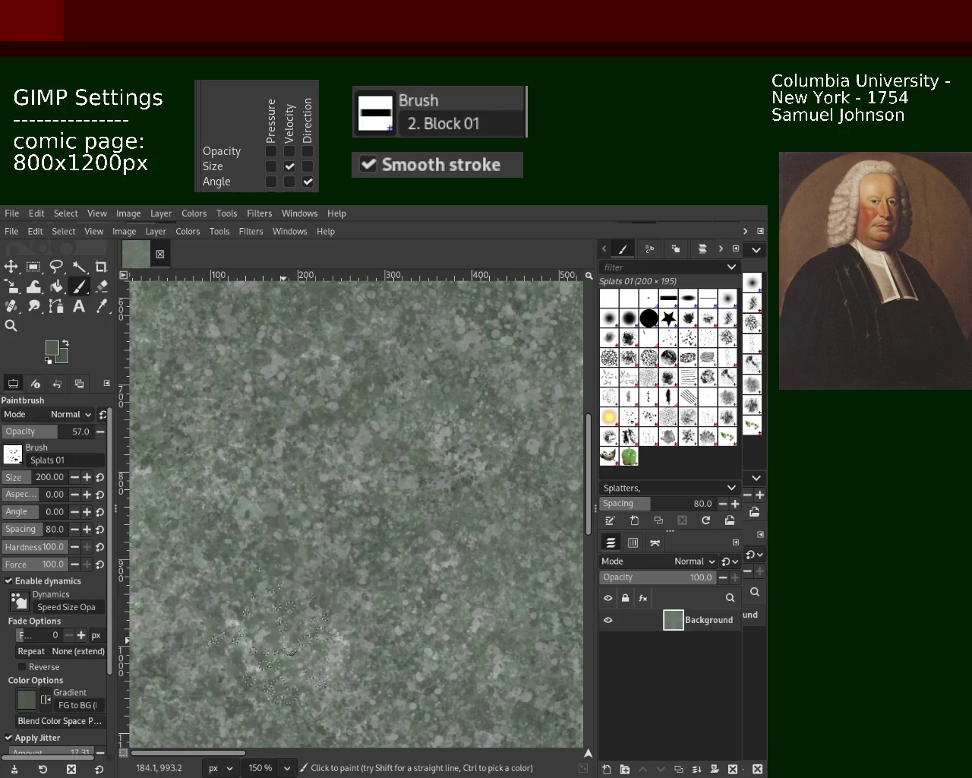
pyautogui.keyDown('ctrl'); pyautogui.click(273, 503); pyautogui.keyUp('ctrl')
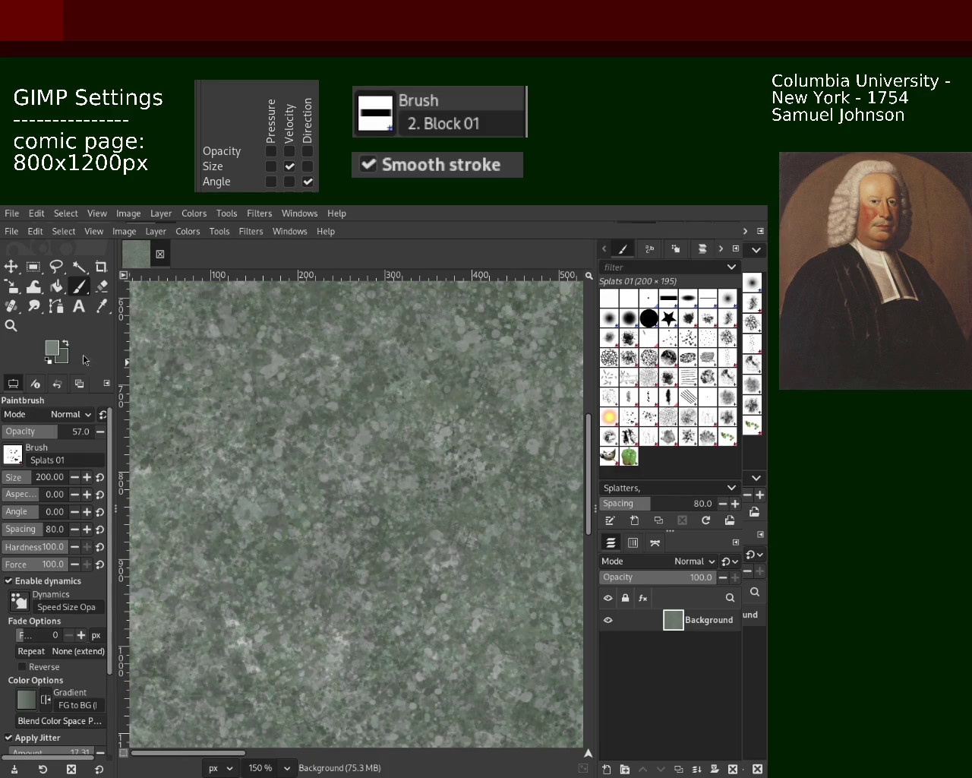
pyautogui.press('ctrl')
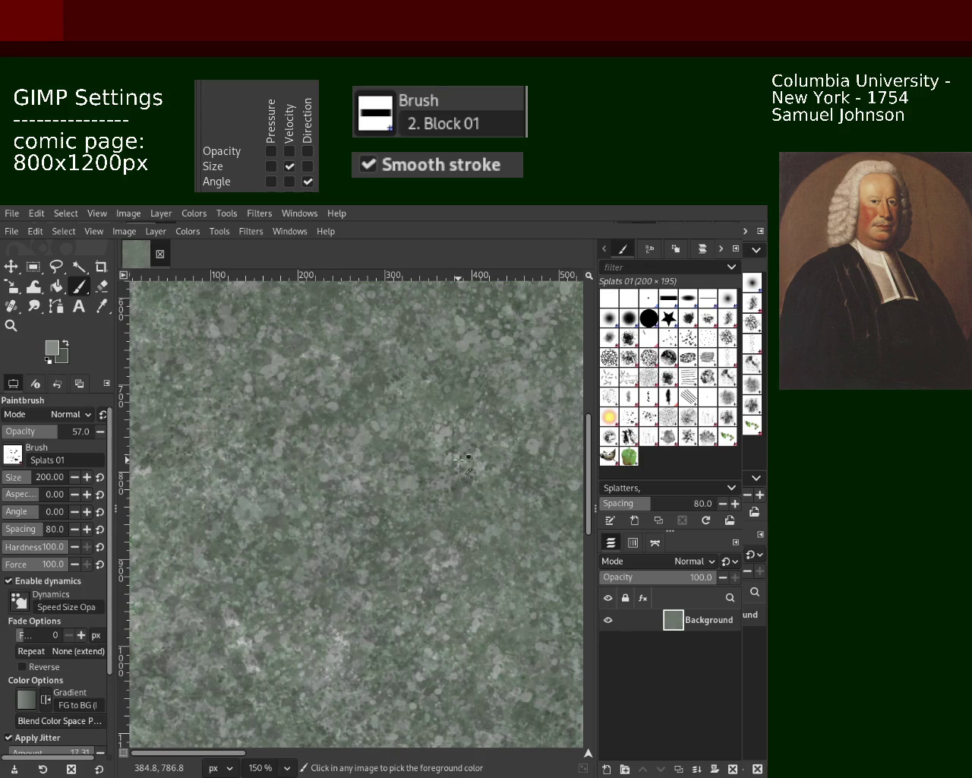
pyautogui.keyDown('ctrl'); pyautogui.click(441, 430); pyautogui.keyUp('ctrl')
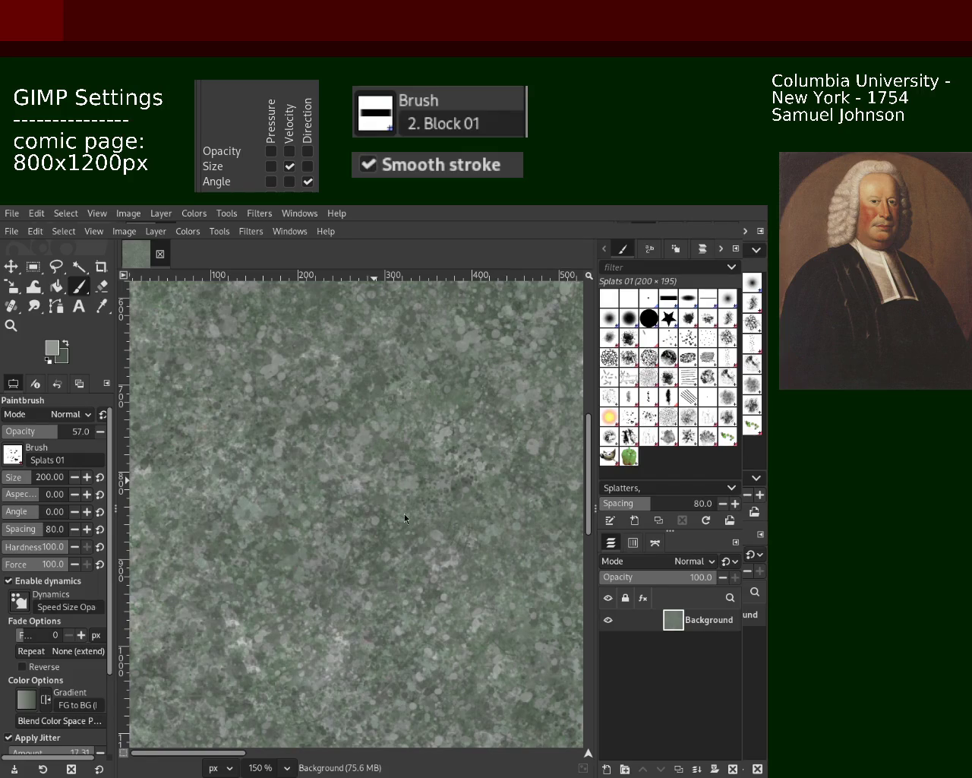
pyautogui.press('ctrl')
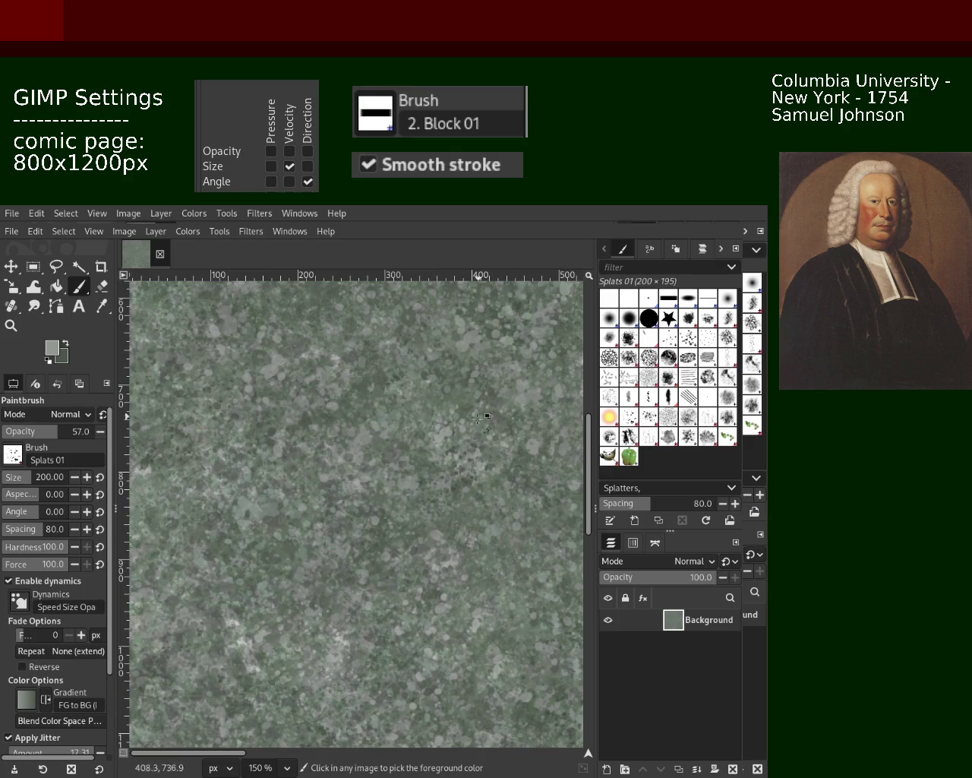
pyautogui.press('ctrl')
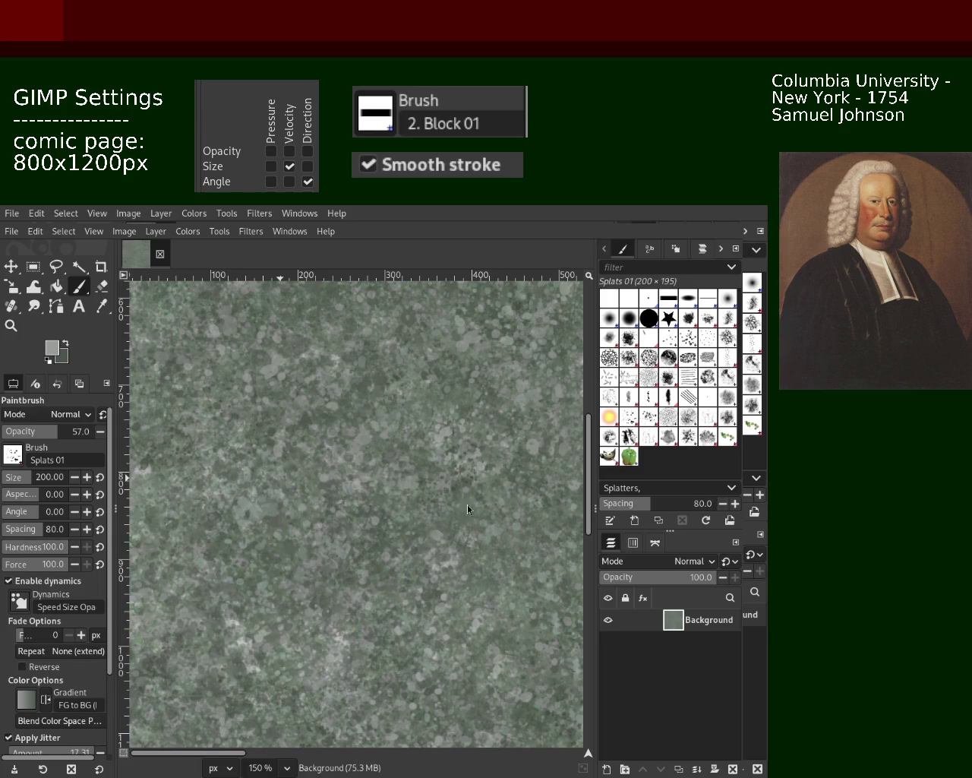
pyautogui.press('z')
pyautogui.keyDown('ctrl'); pyautogui.click(374, 438); pyautogui.keyUp('ctrl')
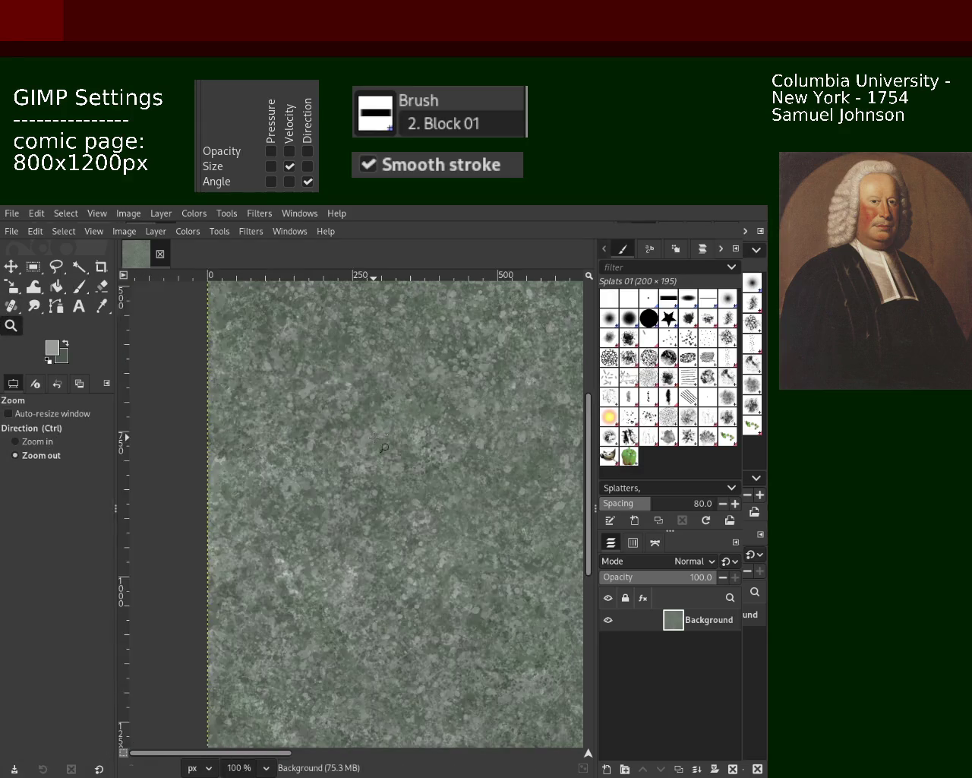
pyautogui.keyDown('ctrl'); pyautogui.click(373, 437); pyautogui.keyUp('ctrl')
pyautogui.keyDown('ctrl'); pyautogui.scroll(1, 374, 438); pyautogui.keyUp('ctrl')
pyautogui.keyDown('ctrl'); pyautogui.scroll(1, 384, 464); pyautogui.keyUp('ctrl')
pyautogui.keyDown('ctrl'); pyautogui.scroll(1, 391, 486); pyautogui.keyUp('ctrl')
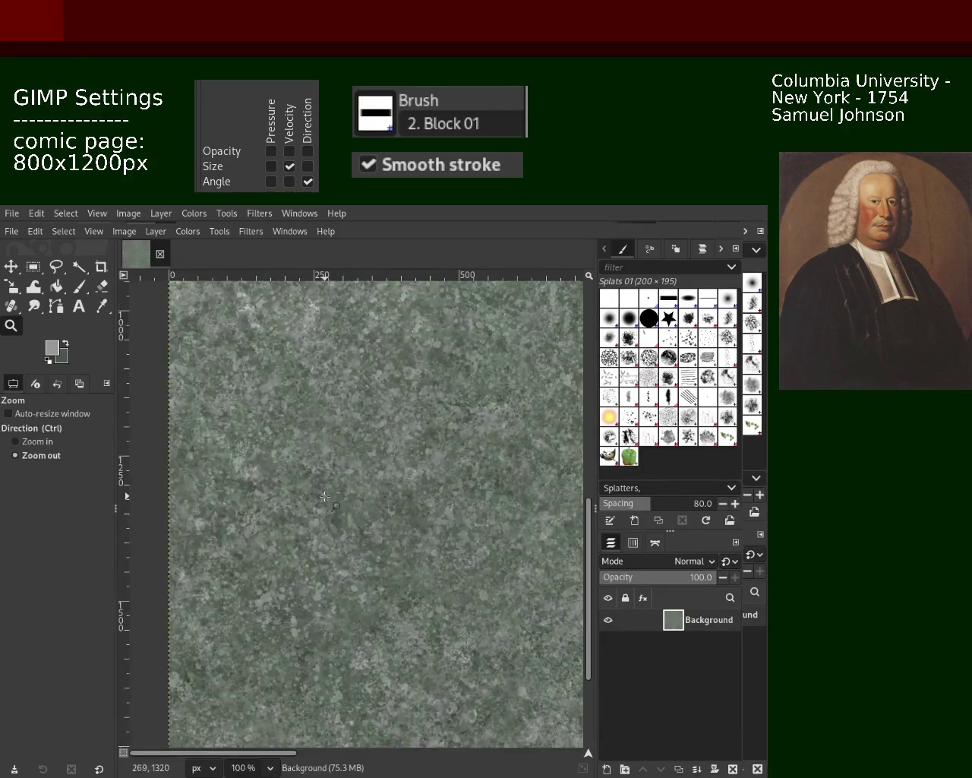
pyautogui.keyDown('ctrl'); pyautogui.scroll(1, 395, 497); pyautogui.keyUp('ctrl')
pyautogui.click(79, 286)
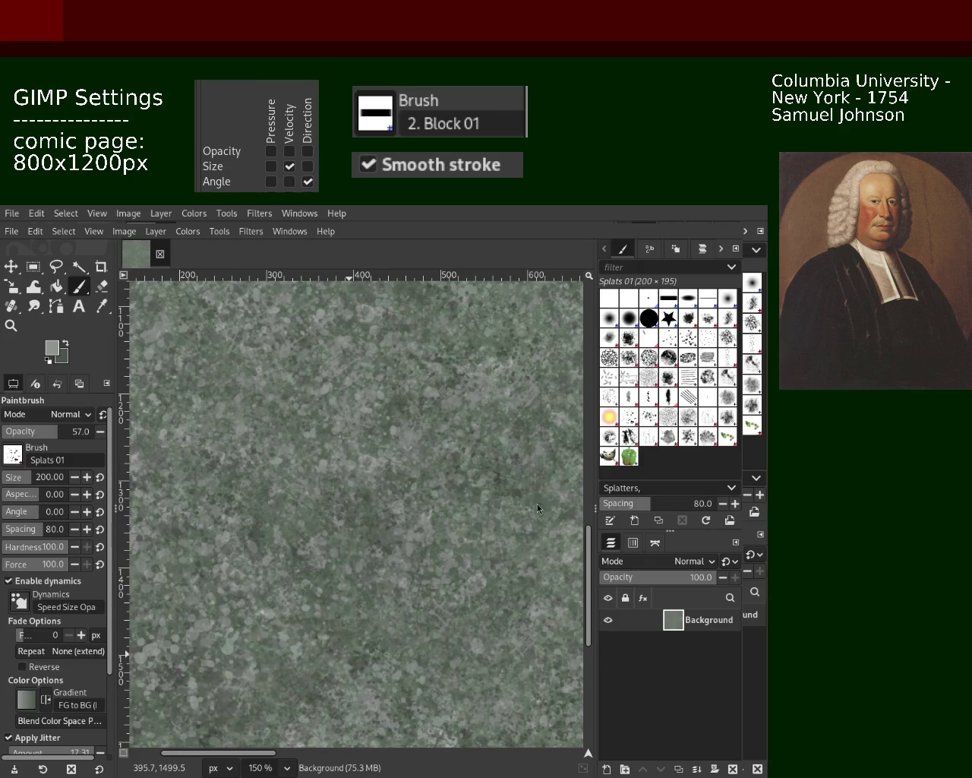
pyautogui.click(10, 325)
pyautogui.keyDown('ctrl'); pyautogui.click(230, 560); pyautogui.keyUp('ctrl')
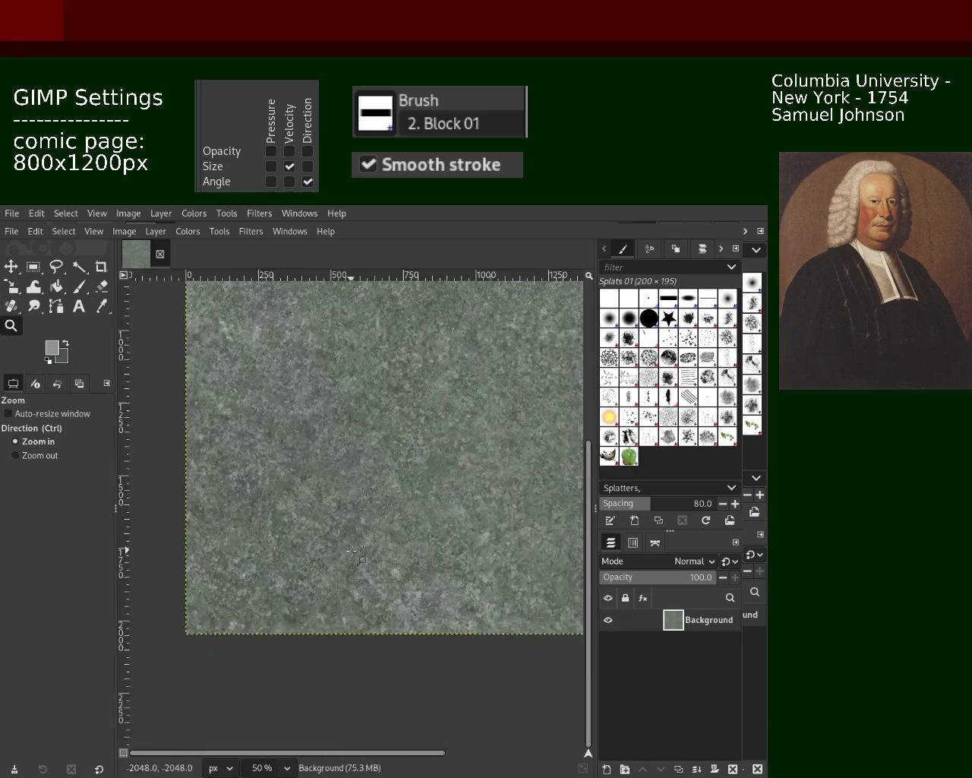
pyautogui.click(230, 560)
pyautogui.keyDown('ctrl'); pyautogui.click(231, 559); pyautogui.keyUp('ctrl')
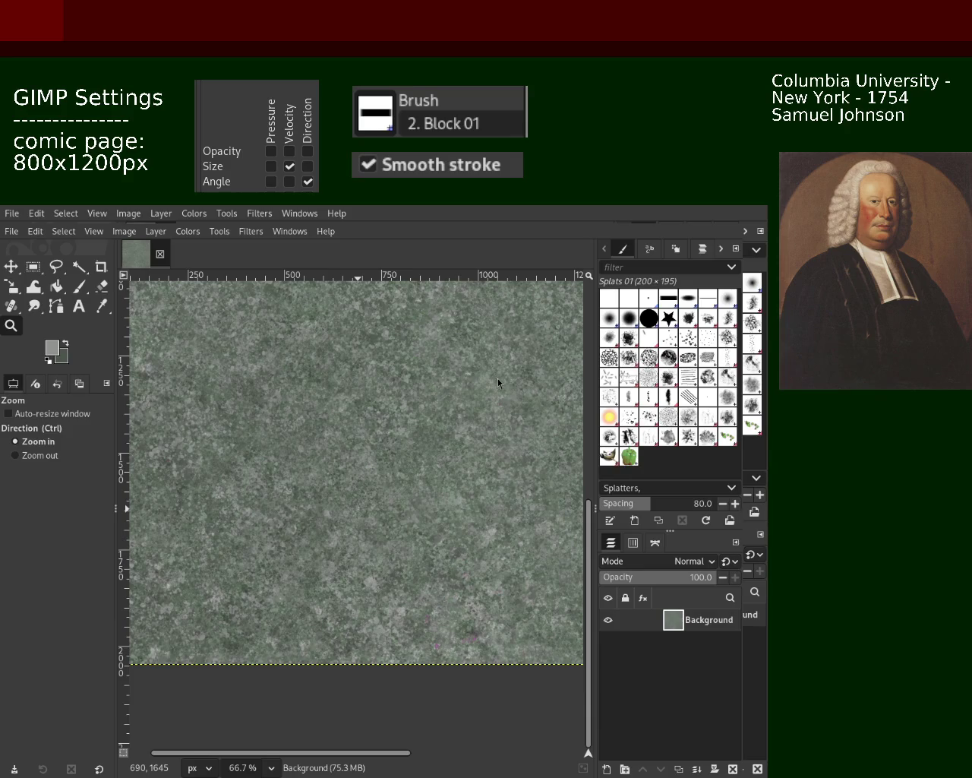
pyautogui.press('ctrl')
pyautogui.keyDown('ctrl'); pyautogui.click(366, 443); pyautogui.keyUp('ctrl')
pyautogui.keyDown('ctrl'); pyautogui.click(380, 425); pyautogui.keyUp('ctrl')
pyautogui.click(402, 395)
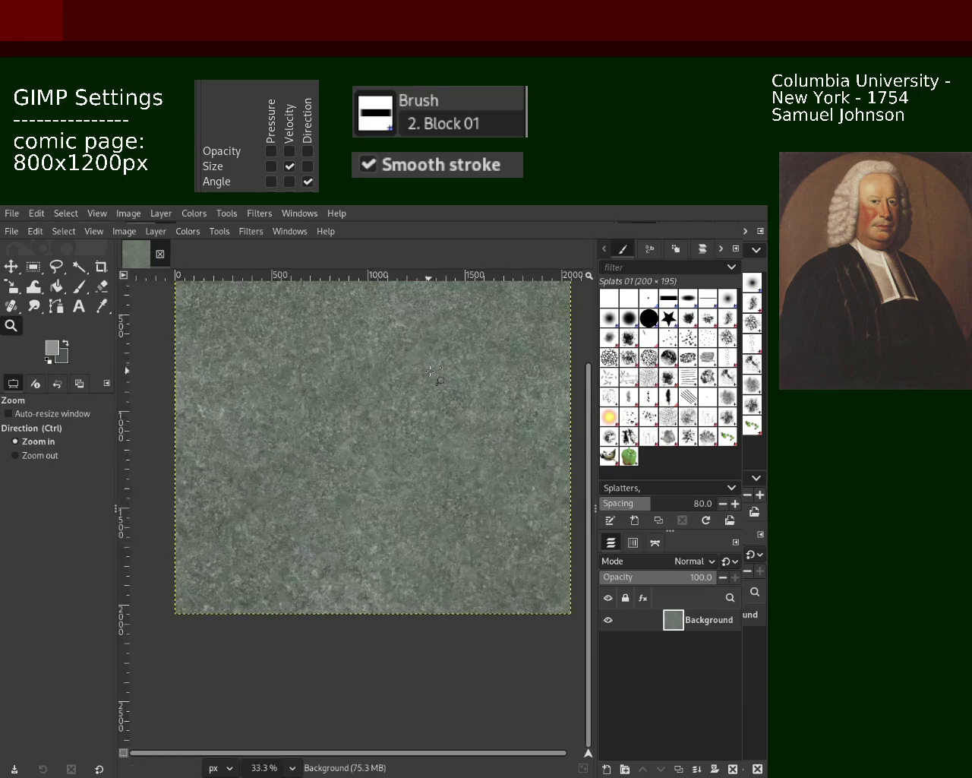
pyautogui.click(430, 371)
pyautogui.keyDown('ctrl'); pyautogui.click(414, 380); pyautogui.keyUp('ctrl')
pyautogui.keyDown('ctrl'); pyautogui.click(399, 396); pyautogui.keyUp('ctrl')
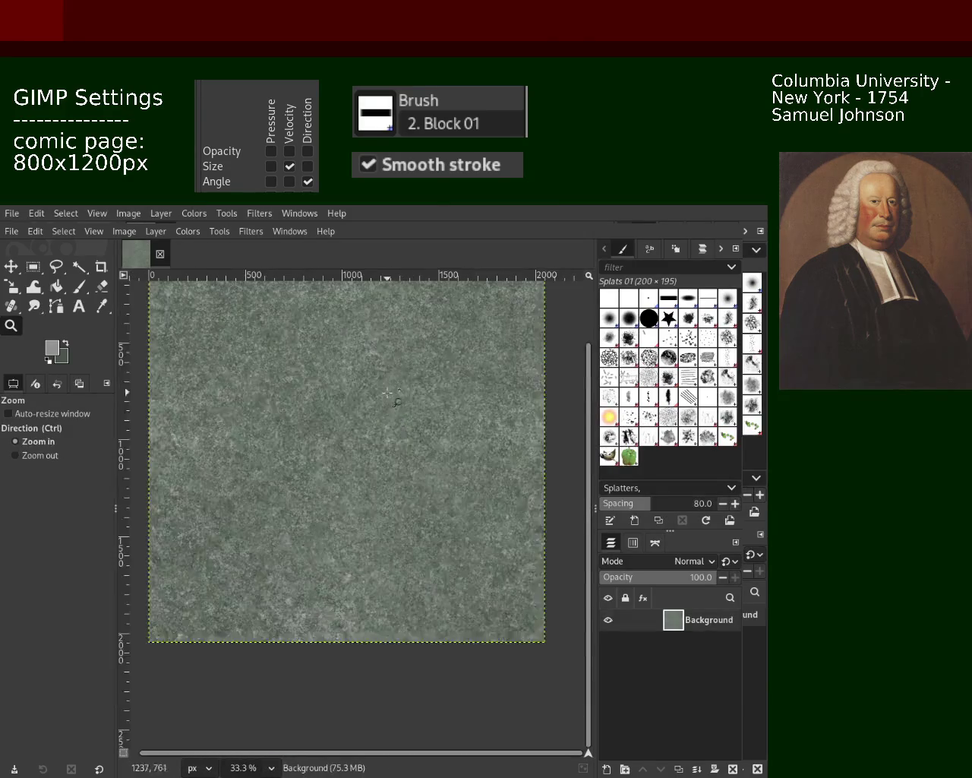
pyautogui.click(394, 397)
pyautogui.click(389, 392)
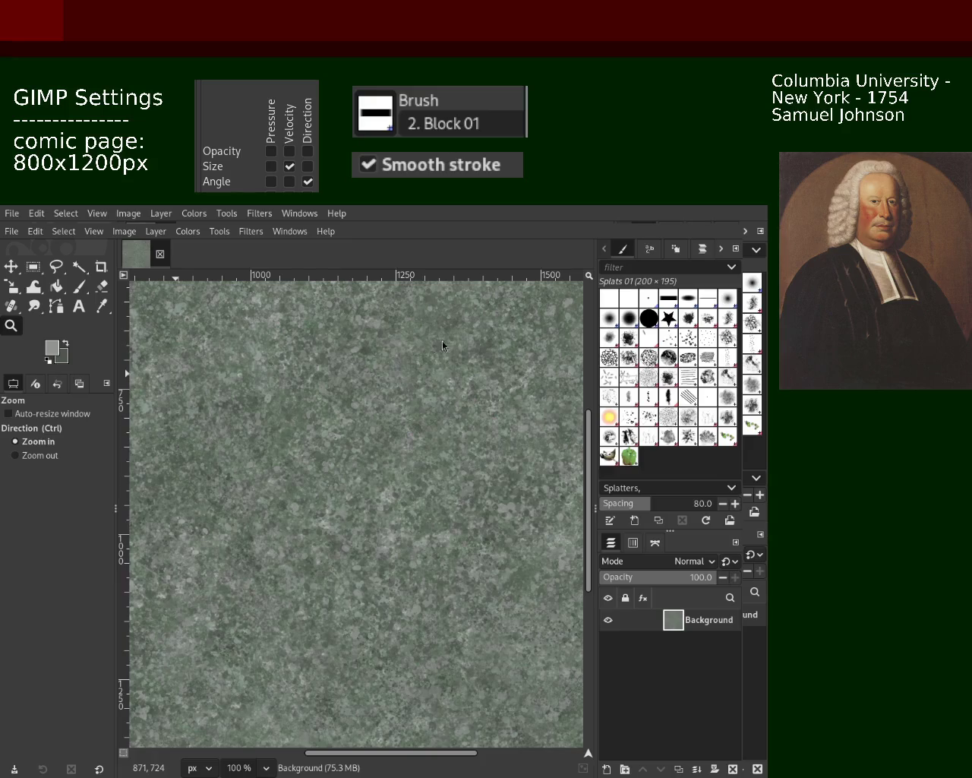
pyautogui.click(78, 286)
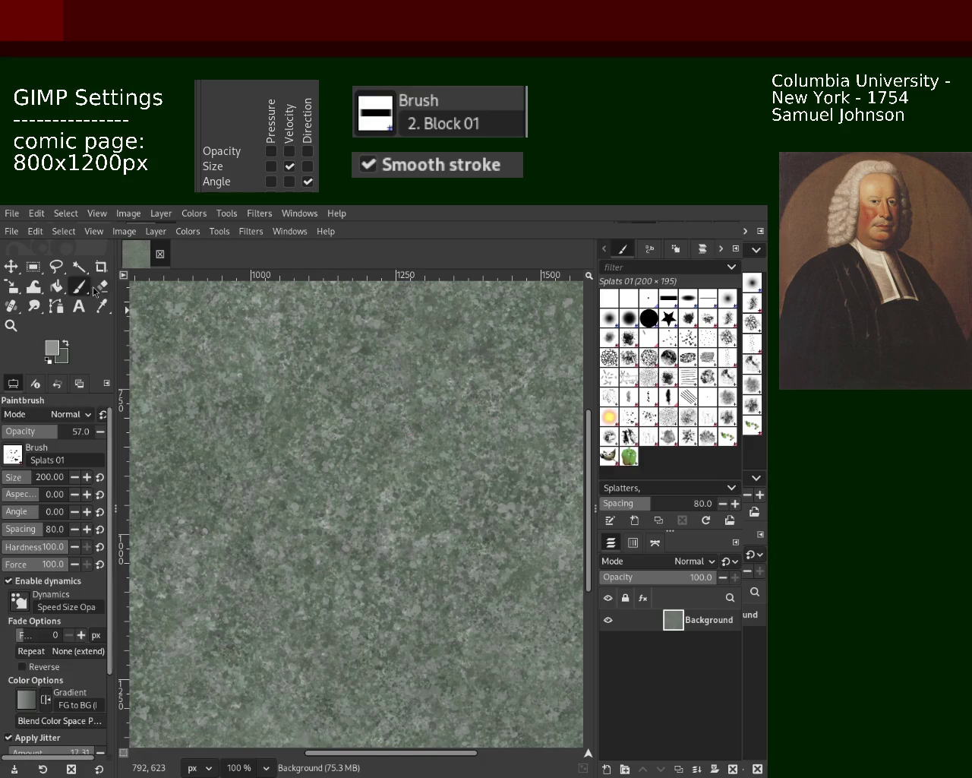
# Sample a darker green-grey from the texture, dab two splatter clusters, and undo both.
pyautogui.keyDown('ctrl'); pyautogui.click(366, 351); pyautogui.keyUp('ctrl')
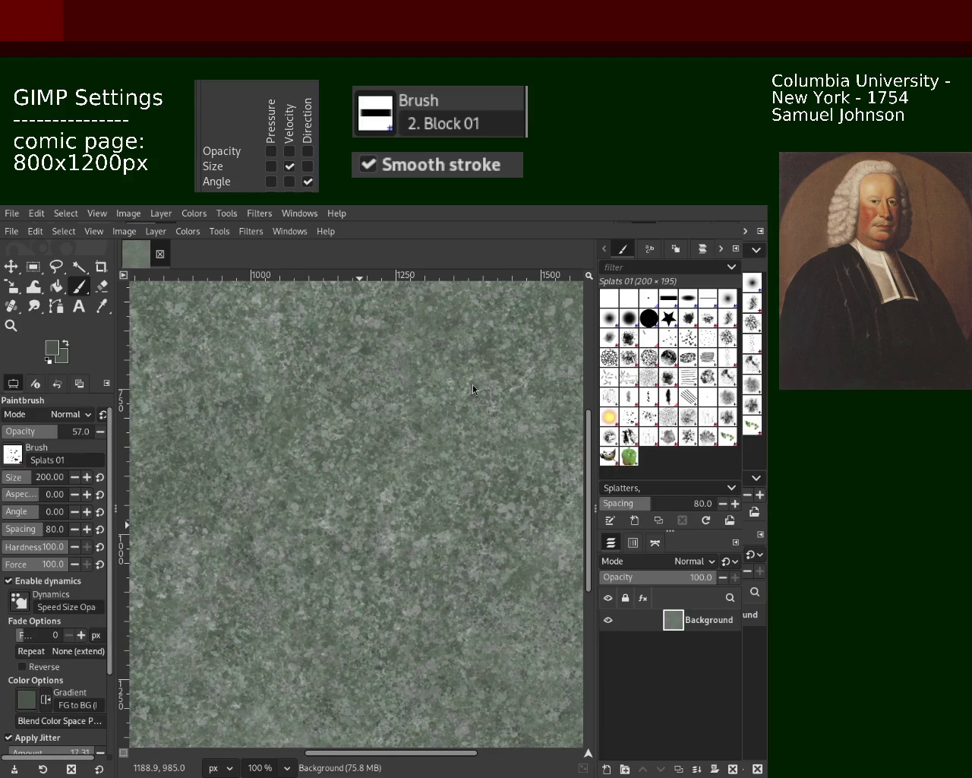
pyautogui.click(377, 470)
pyautogui.hotkey('ctrl', 'z')
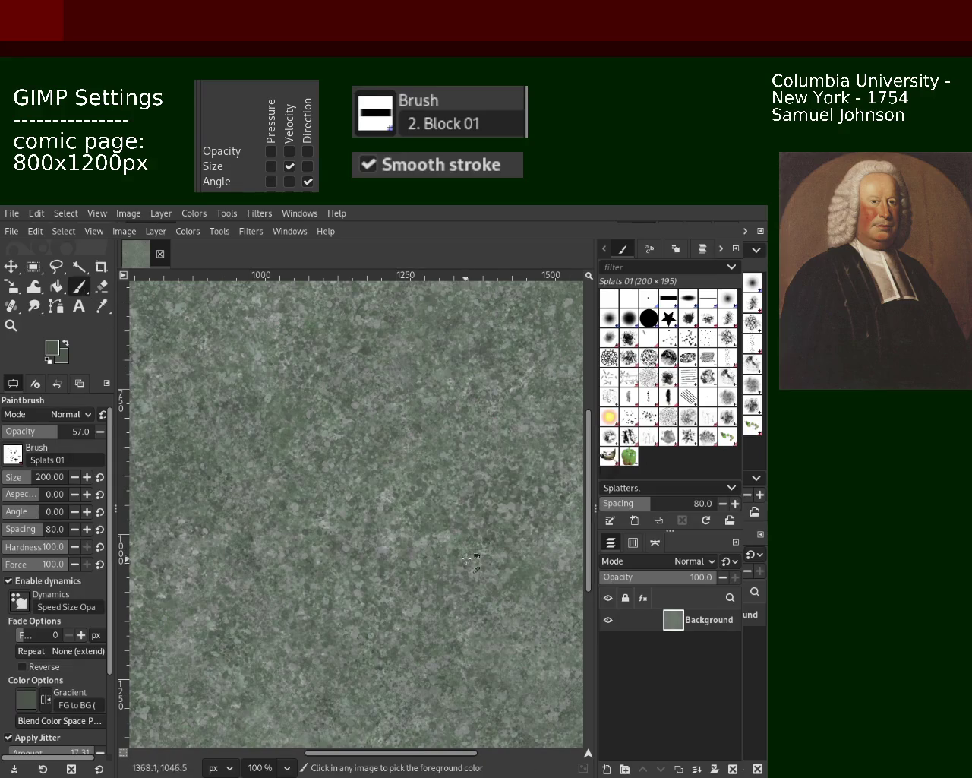
pyautogui.click(498, 498)
pyautogui.hotkey('ctrl', 'z')
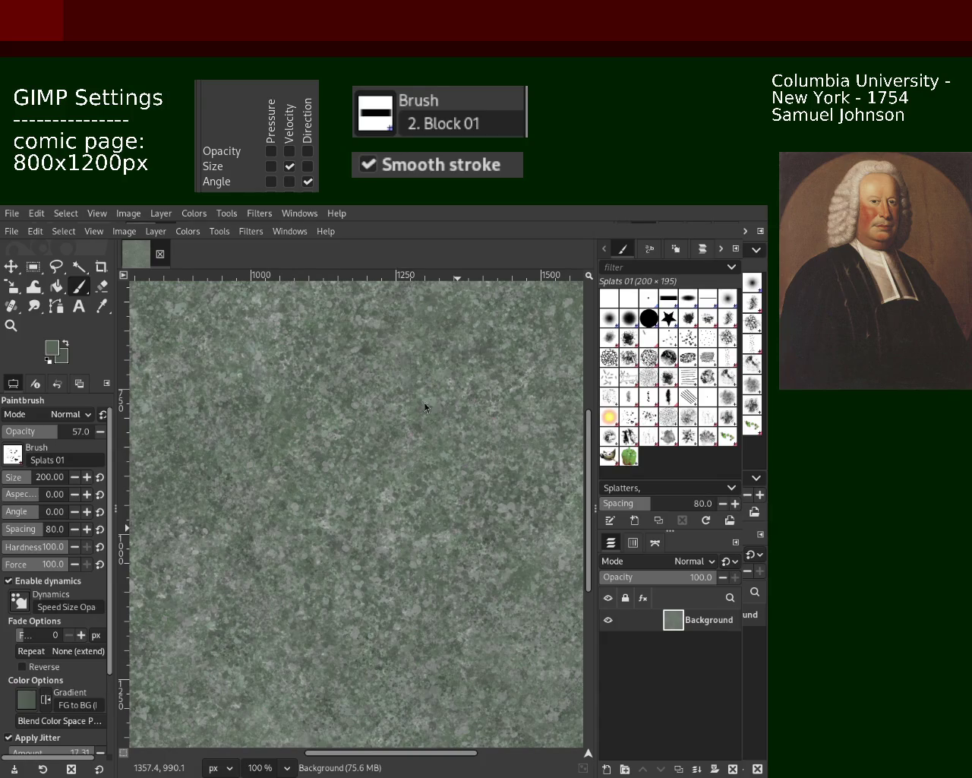
# Zoom out to the whole page, then back in to settle on the texture centre.
pyautogui.click(11, 325)
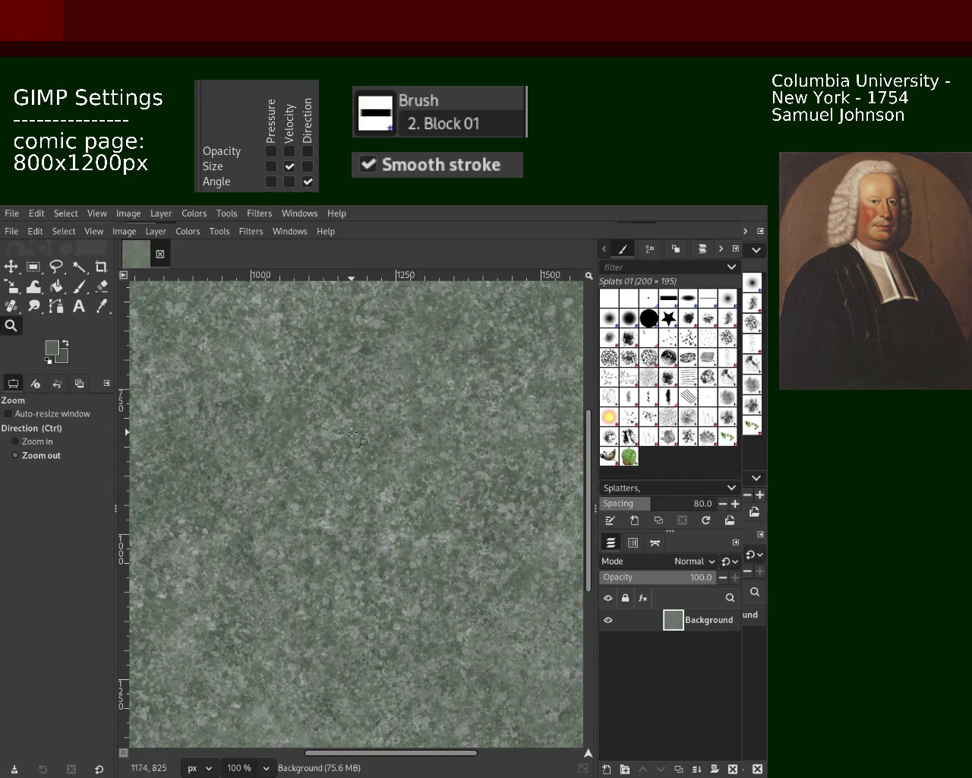
pyautogui.keyDown('ctrl'); pyautogui.click(351, 528); pyautogui.keyUp('ctrl')
pyautogui.keyDown('ctrl'); pyautogui.click(351, 528); pyautogui.keyUp('ctrl')
pyautogui.click(351, 528)
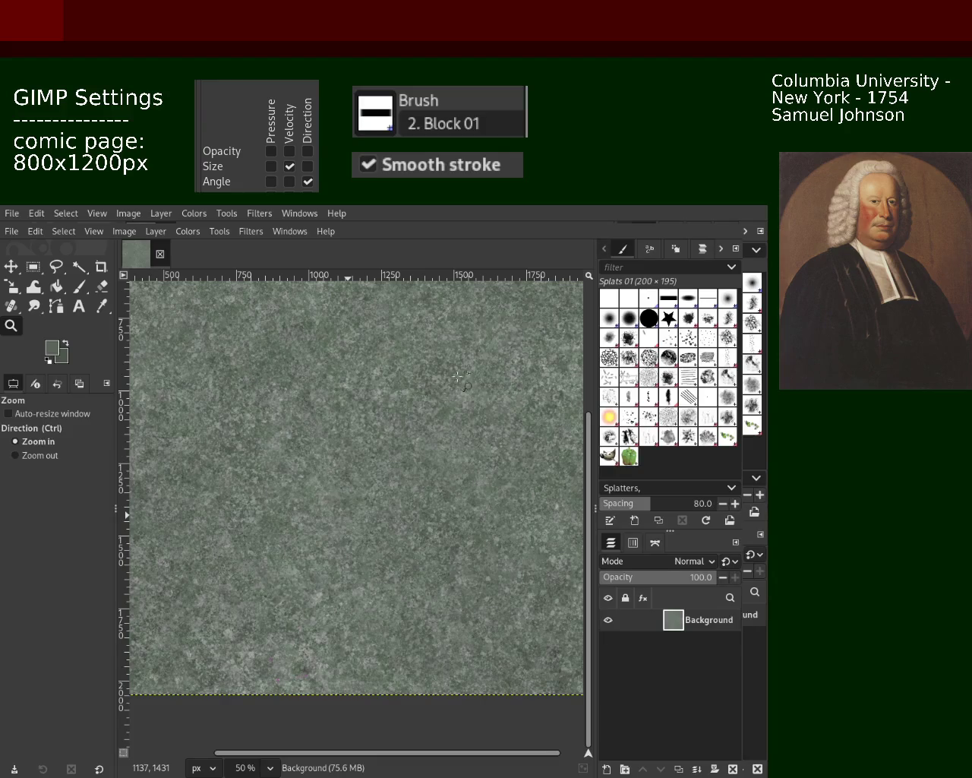
pyautogui.keyDown('ctrl'); pyautogui.click(358, 397); pyautogui.keyUp('ctrl')
pyautogui.keyDown('ctrl'); pyautogui.click(358, 380); pyautogui.keyUp('ctrl')
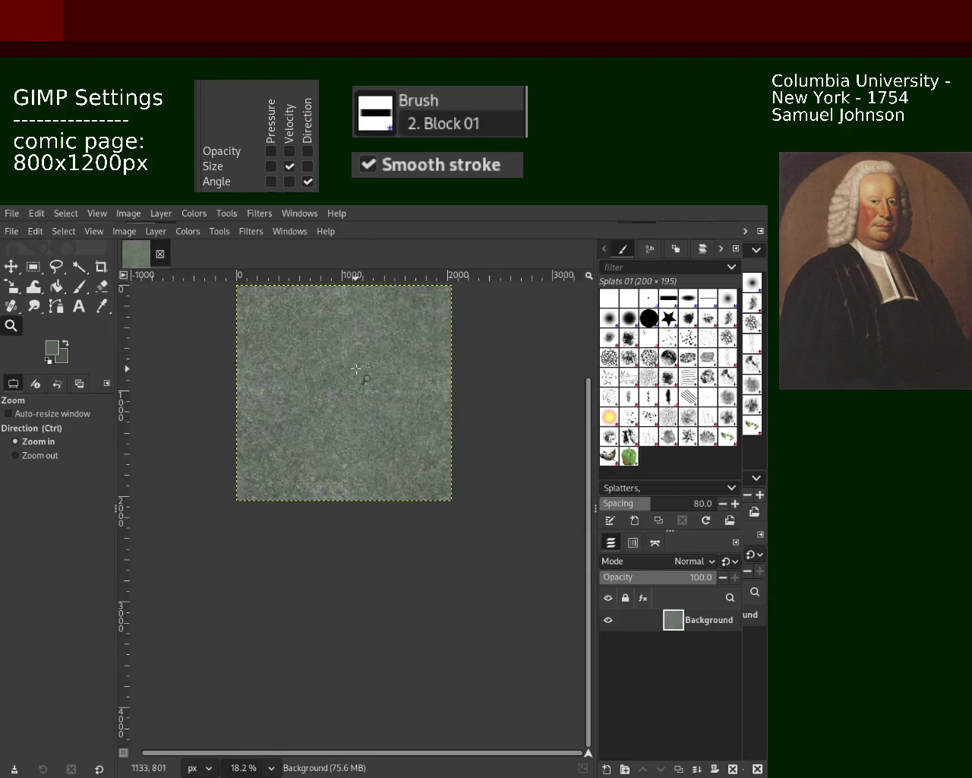
pyautogui.click(354, 364)
pyautogui.click(339, 332)
pyautogui.click(341, 334)
pyautogui.click(350, 341)
pyautogui.click(365, 357)
pyautogui.keyDown('ctrl'); pyautogui.click(380, 372); pyautogui.keyUp('ctrl')
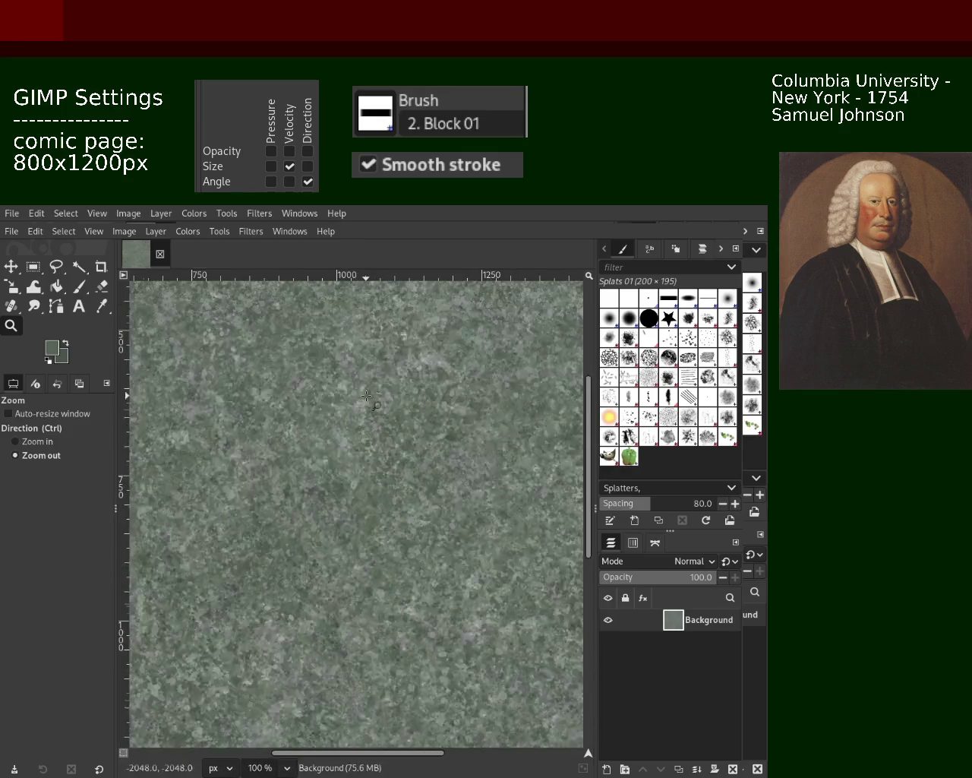
# With the Paintbrush, sample a grey from the texture and undo the trial splatter dab.
pyautogui.press('t')
pyautogui.press('p')
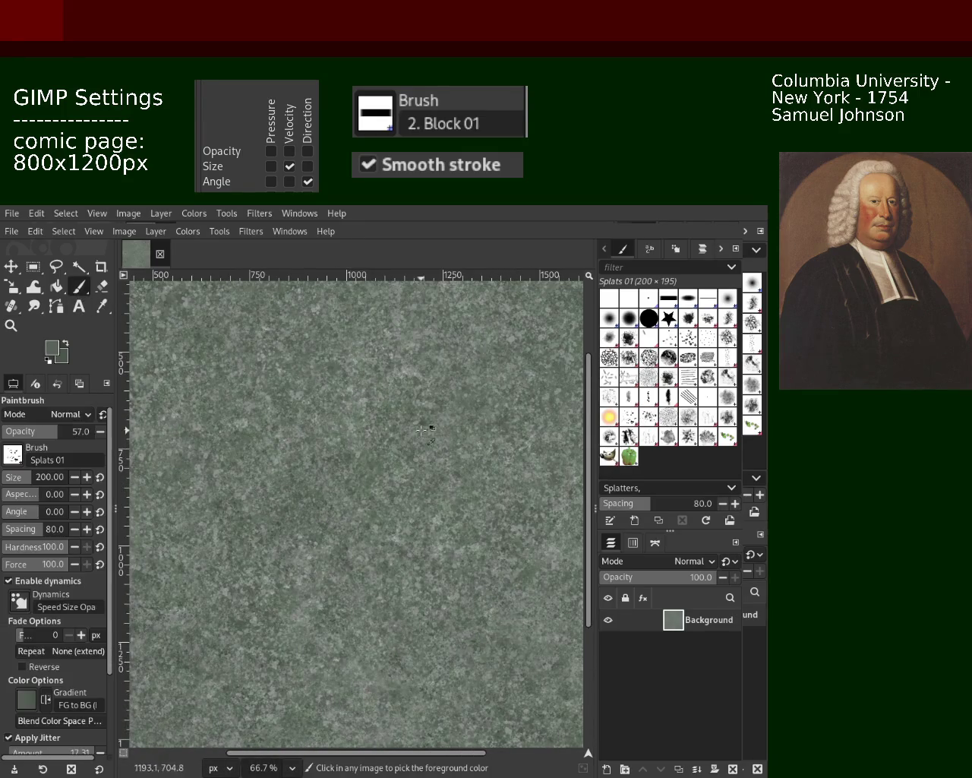
pyautogui.keyDown('ctrl'); pyautogui.click(414, 380); pyautogui.keyUp('ctrl')
pyautogui.click(389, 446)
pyautogui.hotkey('ctrl', 'z')
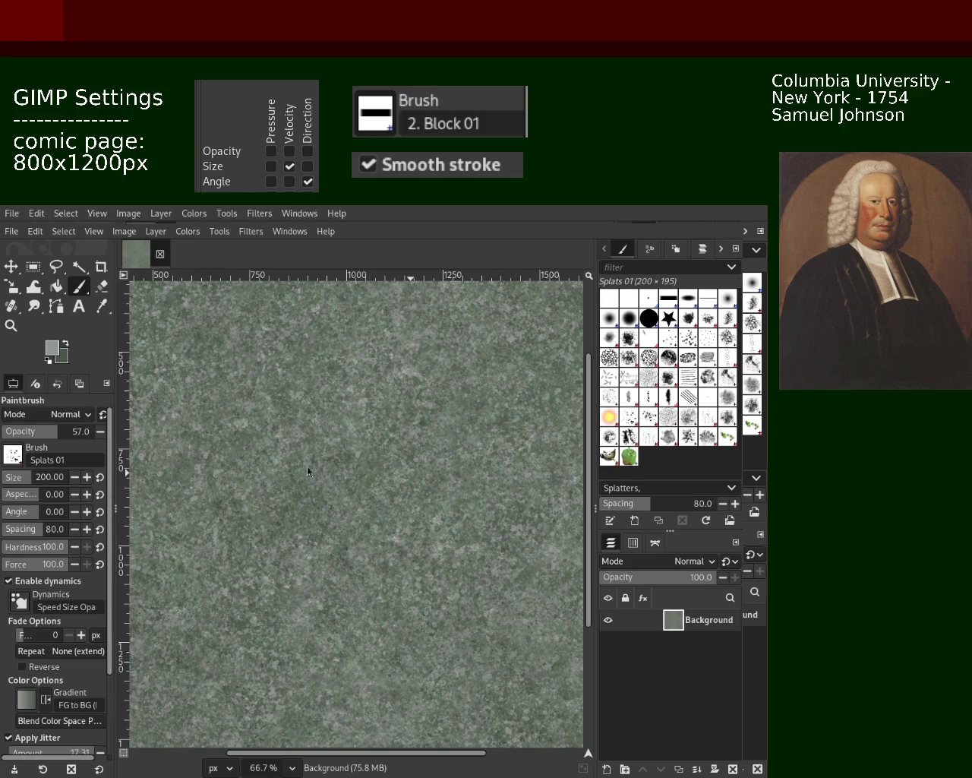
# Sample a colour from the texture and paint faint splatter marks across it.
pyautogui.press('z')
pyautogui.scroll(-1, 306, 451)
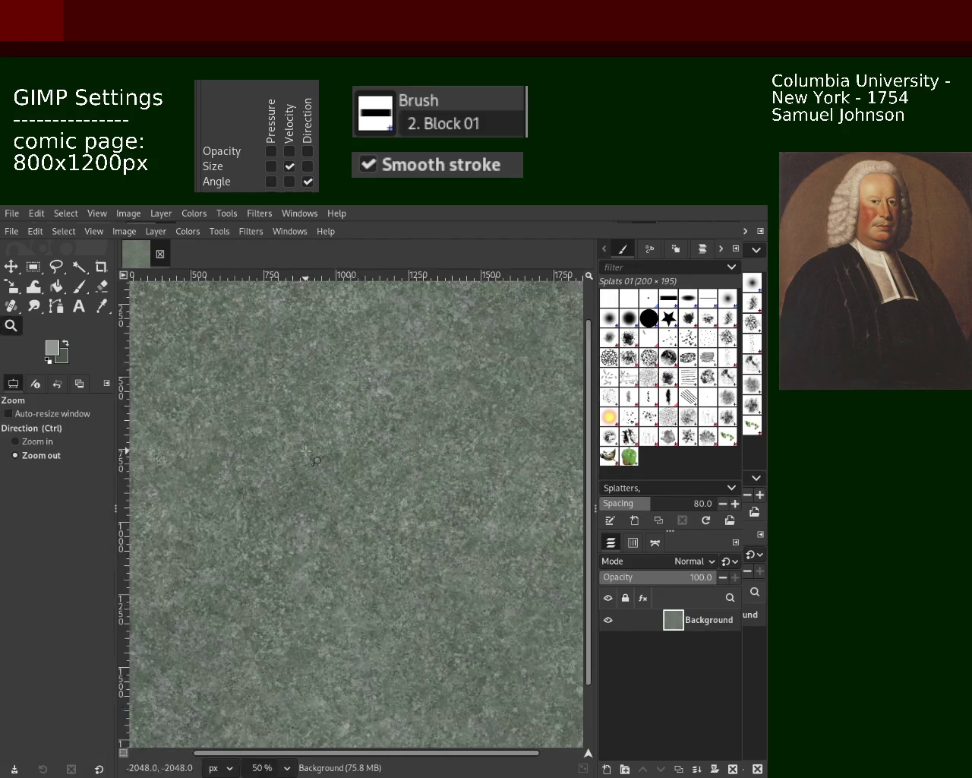
pyautogui.scroll(-3, 306, 452)
pyautogui.scroll(3, 305, 451)
pyautogui.scroll(1, 326, 456)
pyautogui.scroll(1, 346, 460)
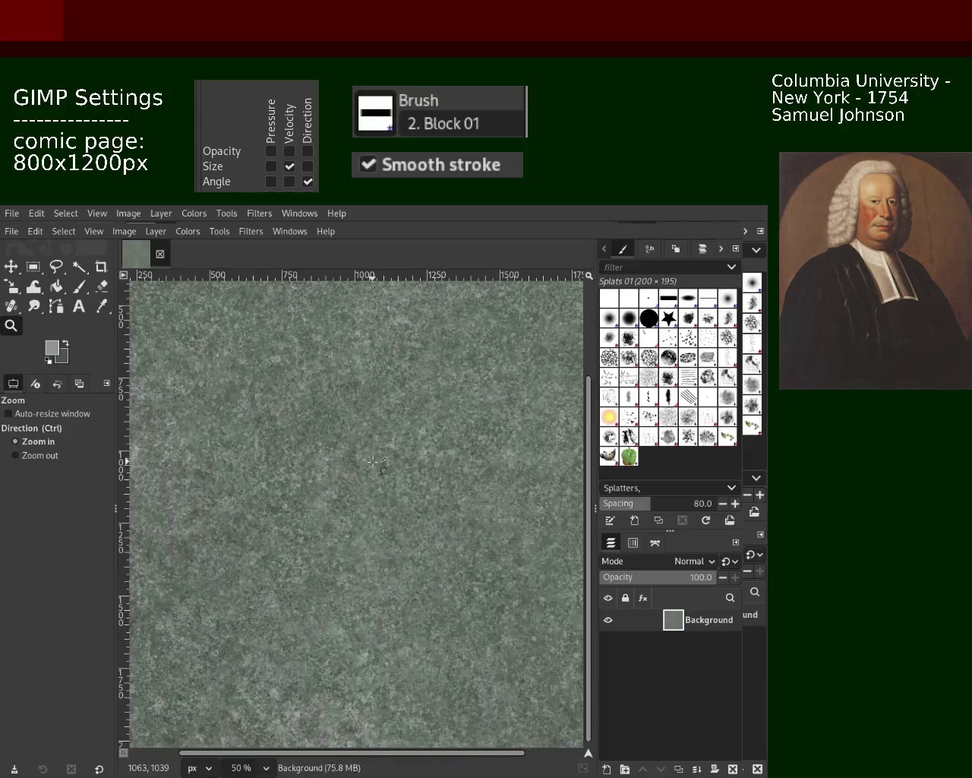
pyautogui.scroll(1, 363, 464)
pyautogui.scroll(-1, 362, 463)
pyautogui.scroll(2, 361, 463)
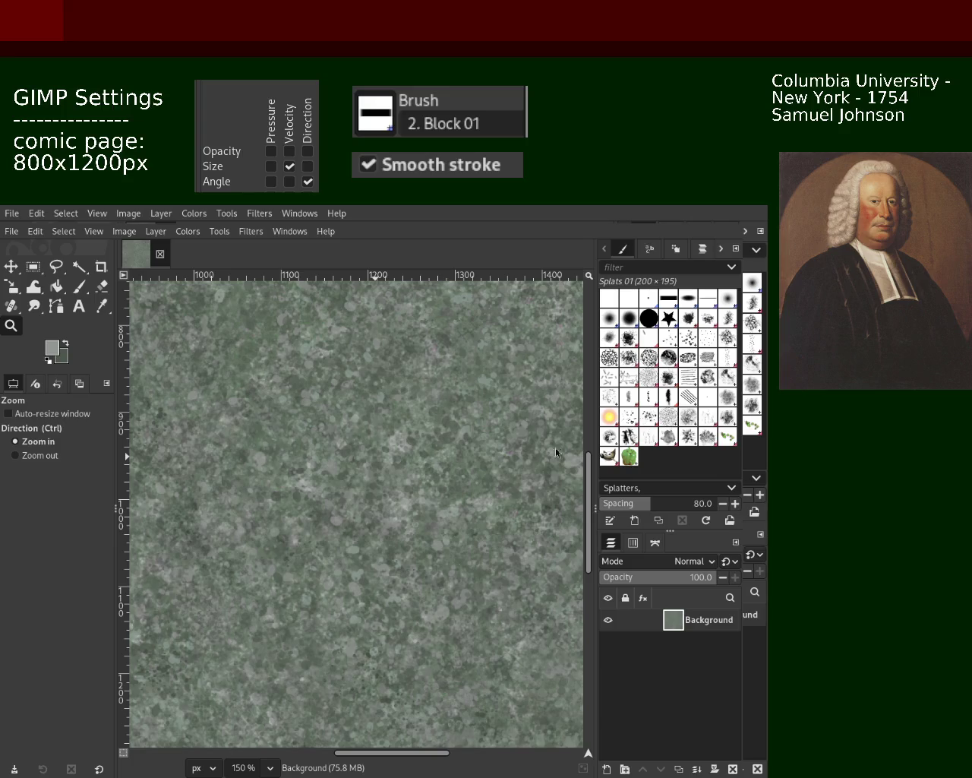
pyautogui.click(79, 287)
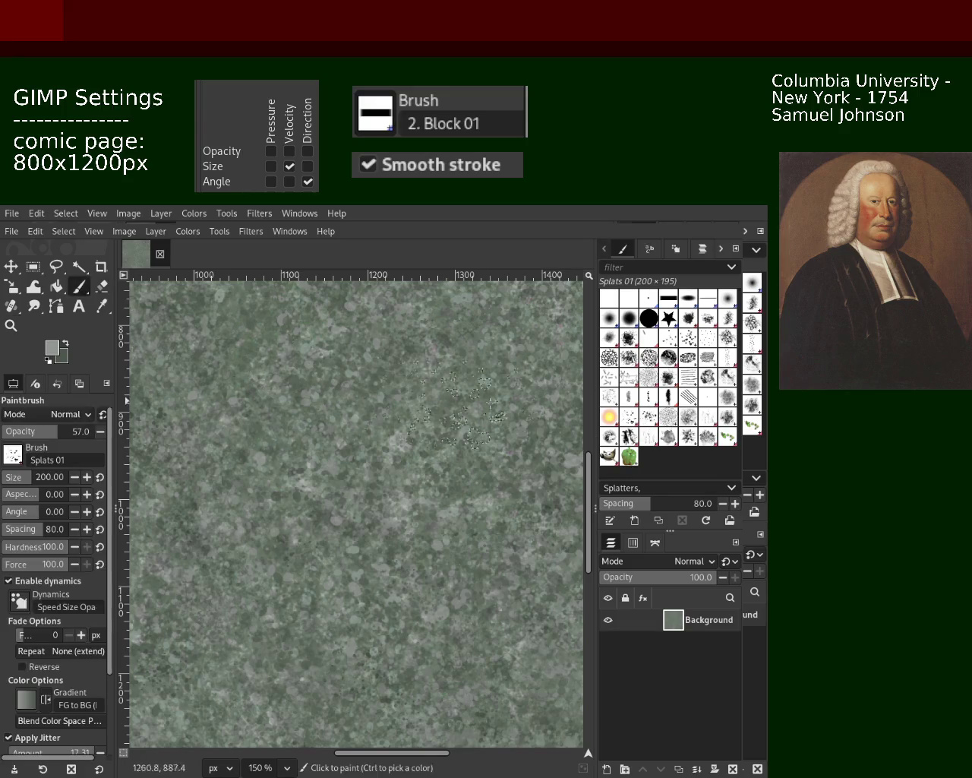
pyautogui.keyDown('ctrl'); pyautogui.click(401, 445); pyautogui.keyUp('ctrl')
pyautogui.moveTo(232, 522); pyautogui.dragTo(233, 563)
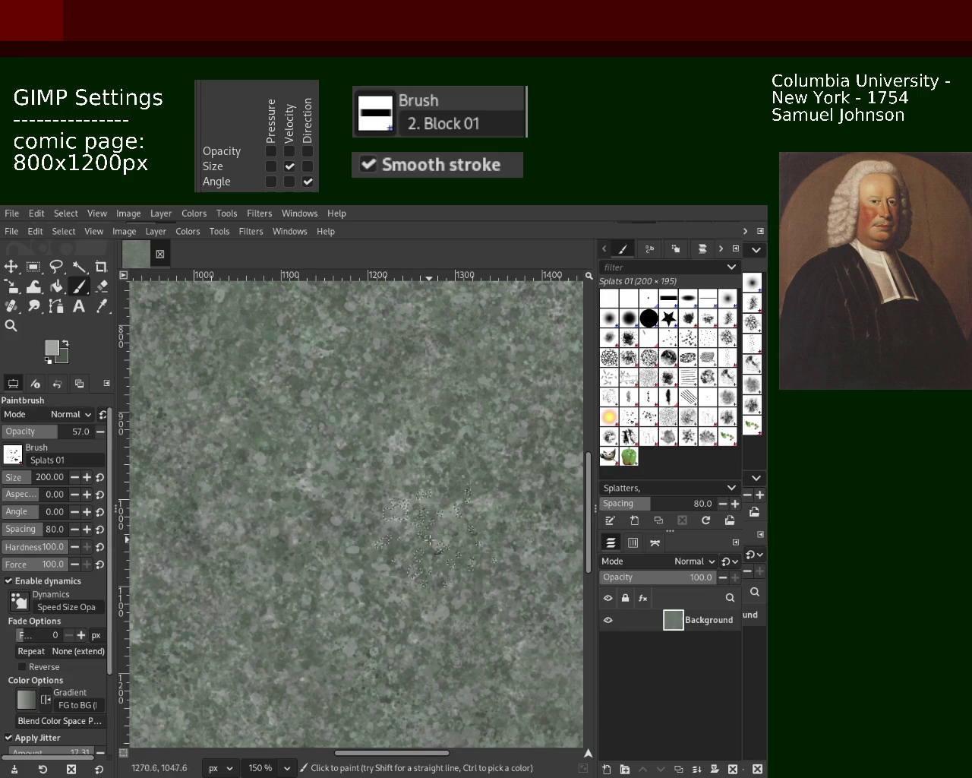
# Dab splatters right of centre, then sample a darker green and dab another splatter.
pyautogui.click(10, 325)
pyautogui.press('p')
pyautogui.click(478, 508)
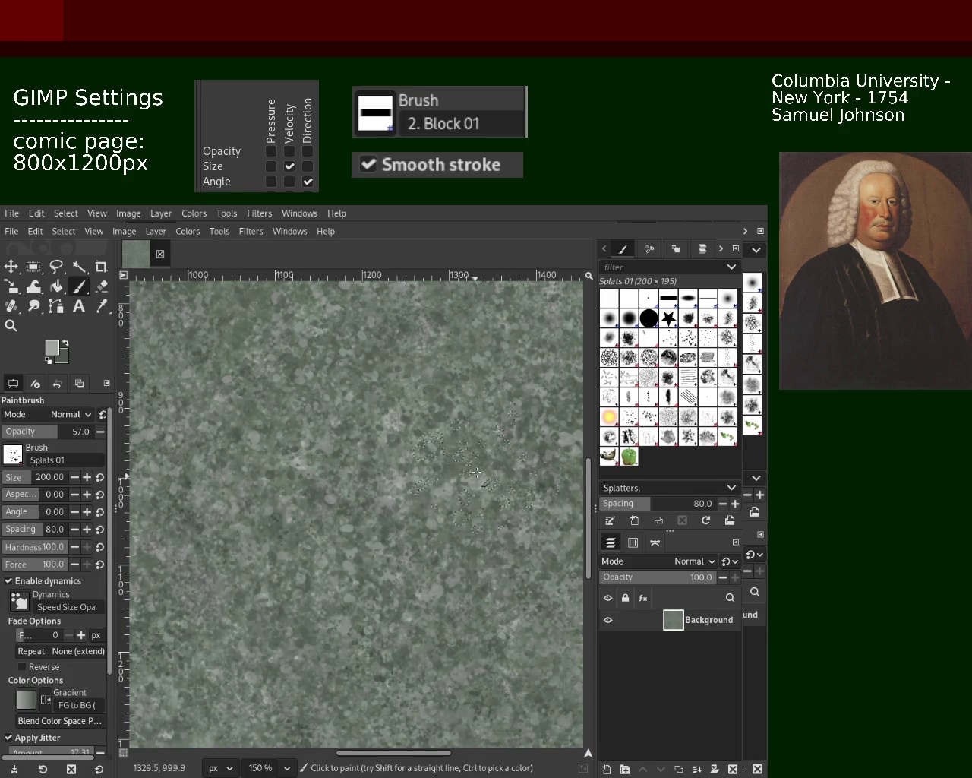
pyautogui.keyDown('ctrl'); pyautogui.click(482, 492); pyautogui.keyUp('ctrl')
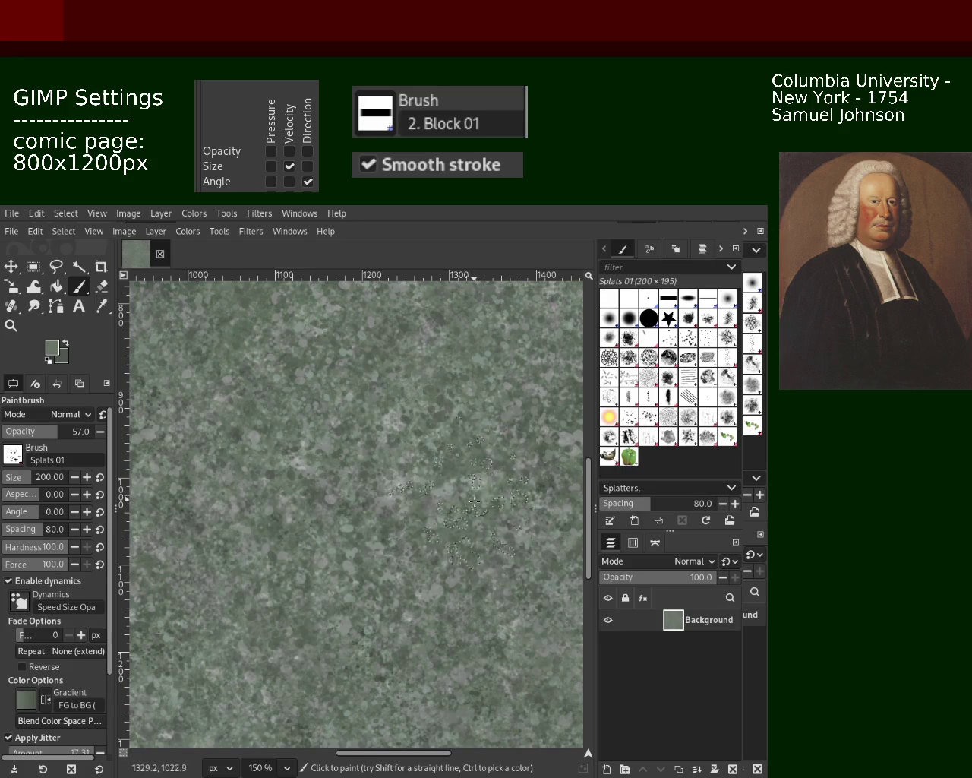
pyautogui.click(296, 482)
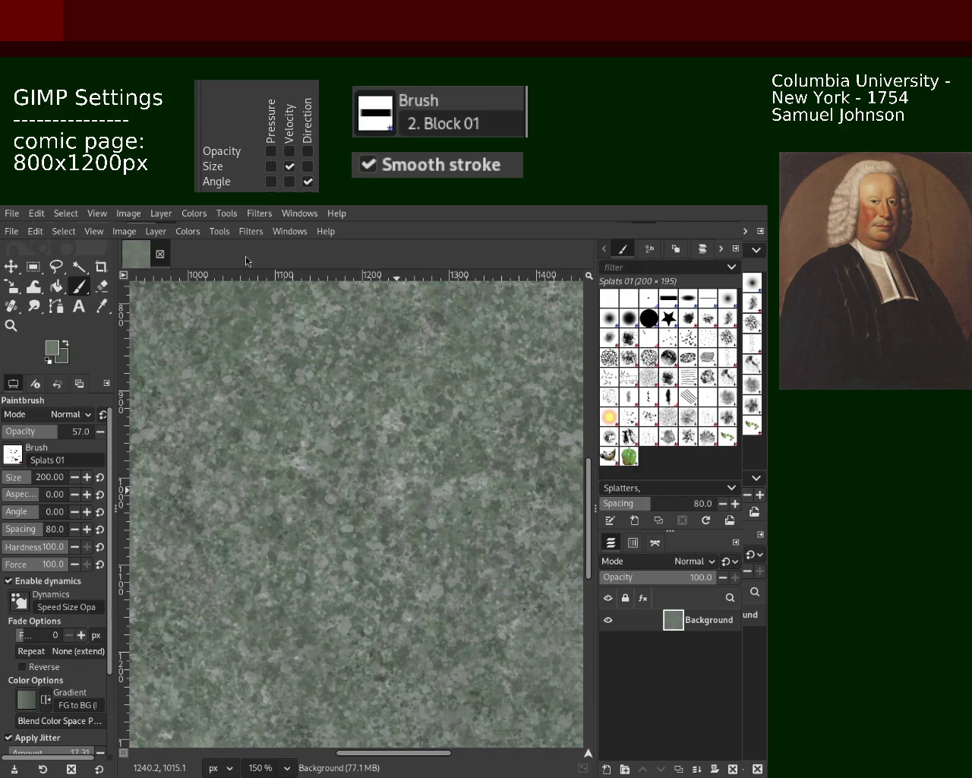
# Zoom out to see the page and dab a splatter near the texture centre.
pyautogui.click(10, 325)
pyautogui.scroll(-3, 360, 396)
pyautogui.scroll(-3, 360, 396)
pyautogui.scroll(1, 364, 391)
pyautogui.scroll(2, 377, 384)
pyautogui.scroll(2, 387, 374)
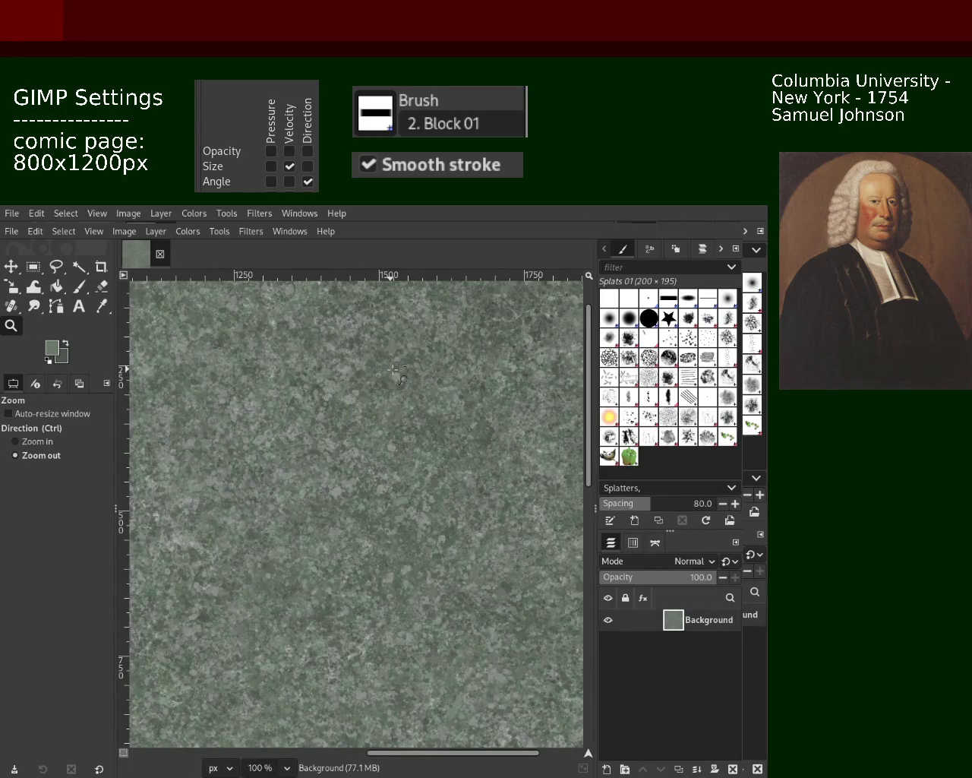
pyautogui.scroll(-1, 393, 371)
pyautogui.scroll(1, 396, 448)
pyautogui.scroll(1, 401, 473)
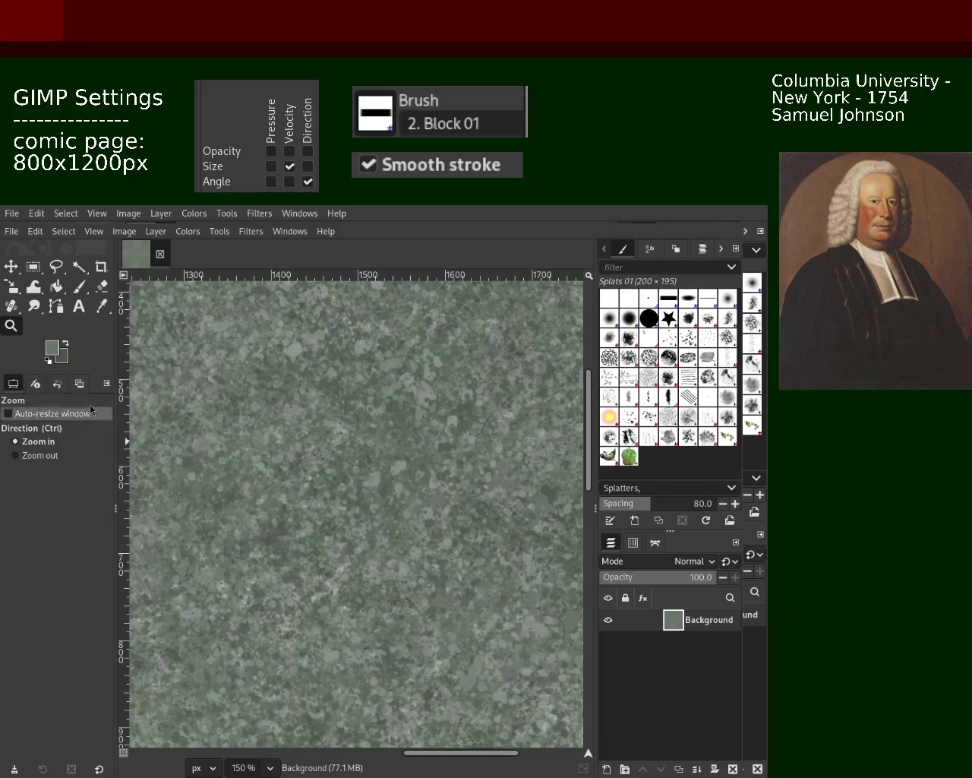
pyautogui.click(79, 287)
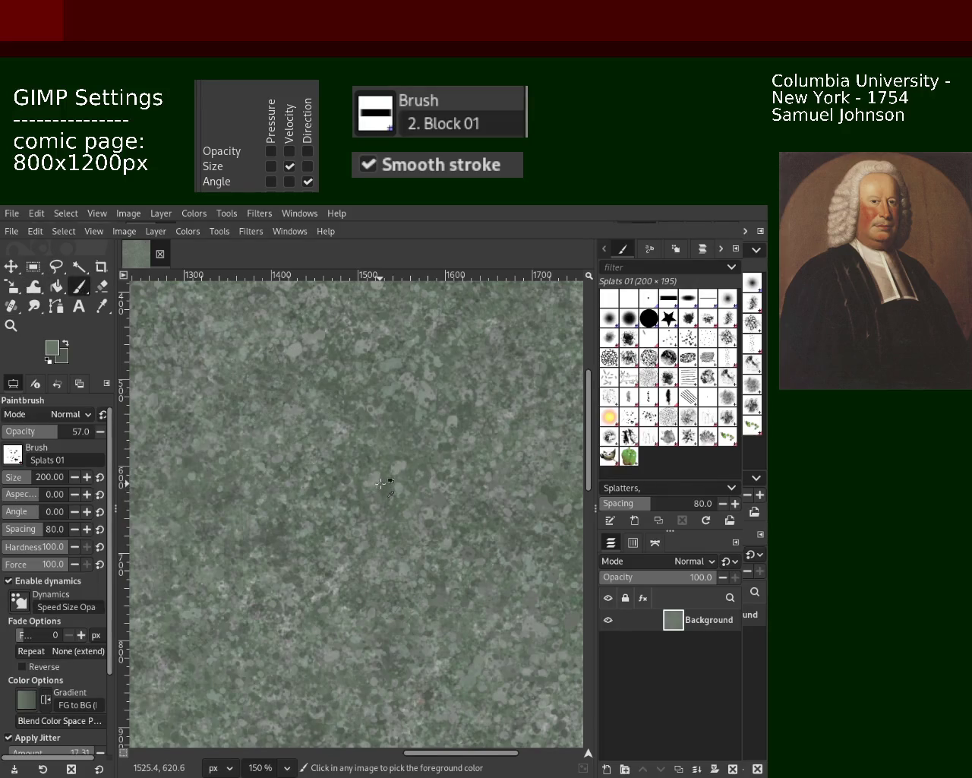
pyautogui.click(301, 435)
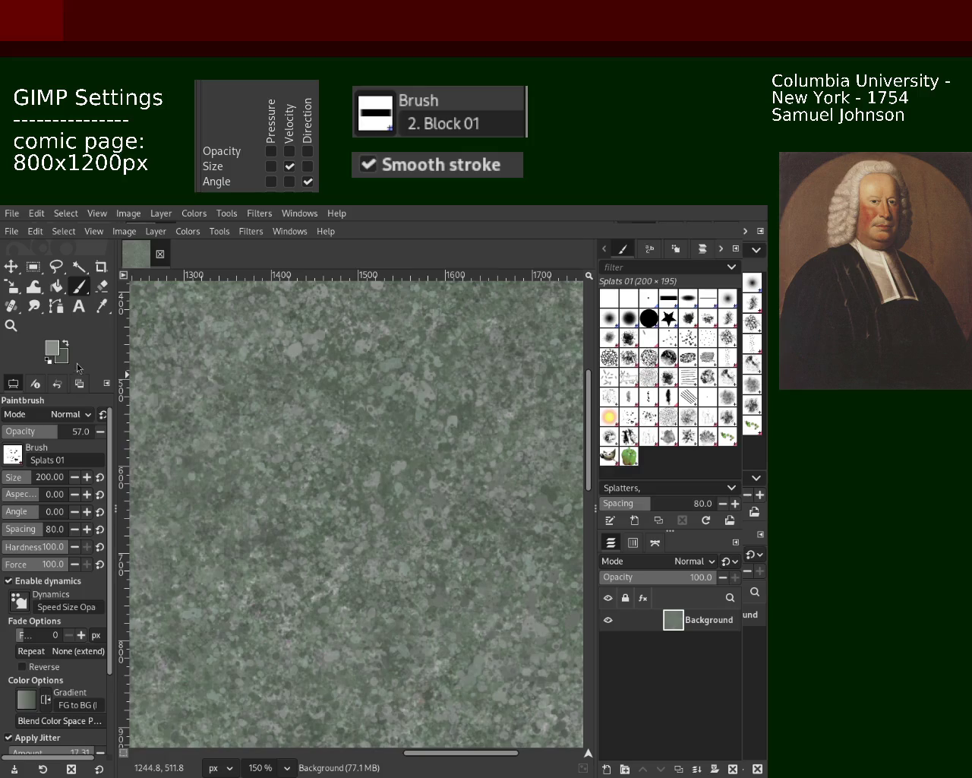
# Zoom in to 200% on the stone texture and return to the Splats 01 paintbrush.
pyautogui.click(11, 326)
pyautogui.keyDown('ctrl'); pyautogui.click(221, 441); pyautogui.keyUp('ctrl')
pyautogui.keyDown('ctrl'); pyautogui.click(221, 440); pyautogui.keyUp('ctrl')
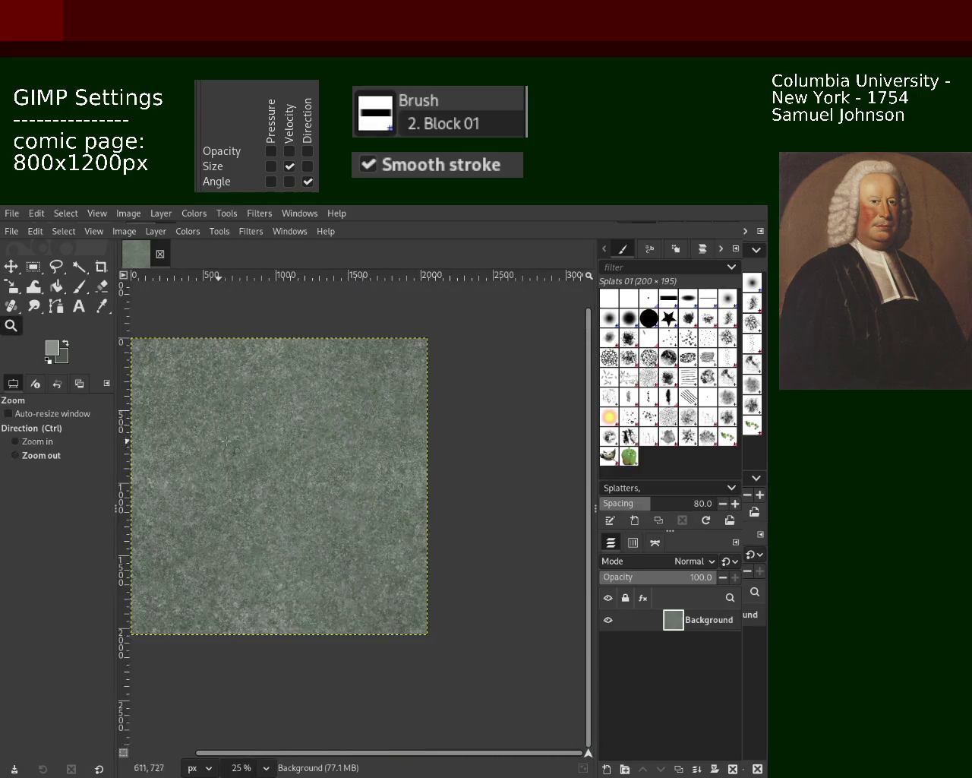
pyautogui.click(272, 441)
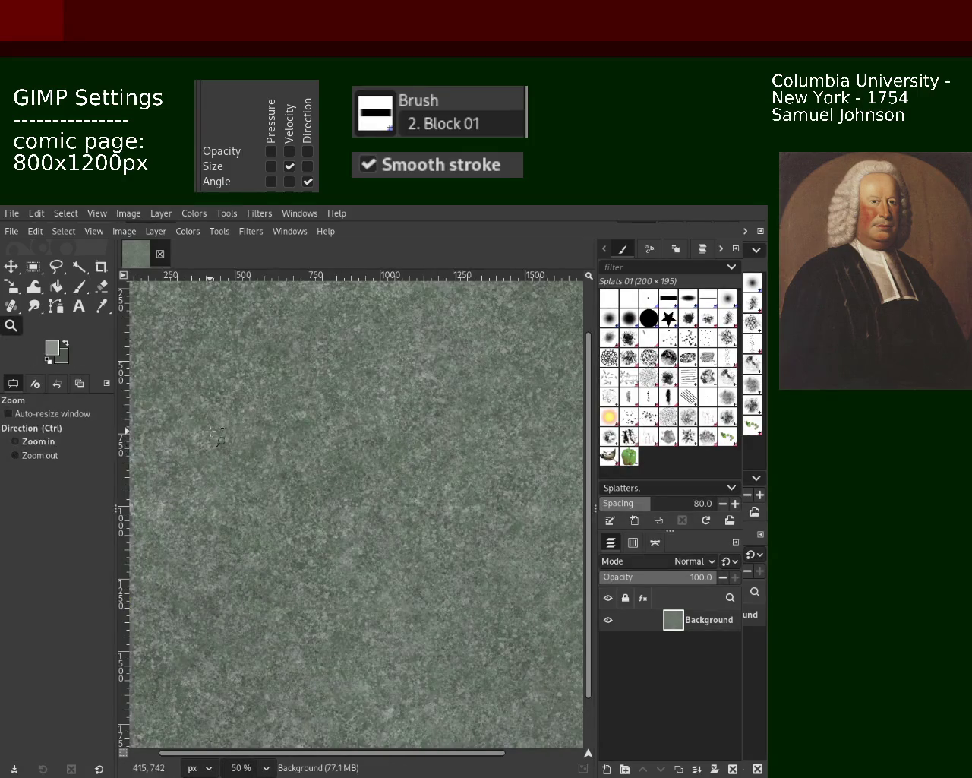
pyautogui.keyDown('ctrl'); pyautogui.click(217, 432); pyautogui.keyUp('ctrl')
pyautogui.doubleClick(224, 432)
pyautogui.click(232, 432)
pyautogui.keyDown('ctrl'); pyautogui.click(238, 432); pyautogui.keyUp('ctrl')
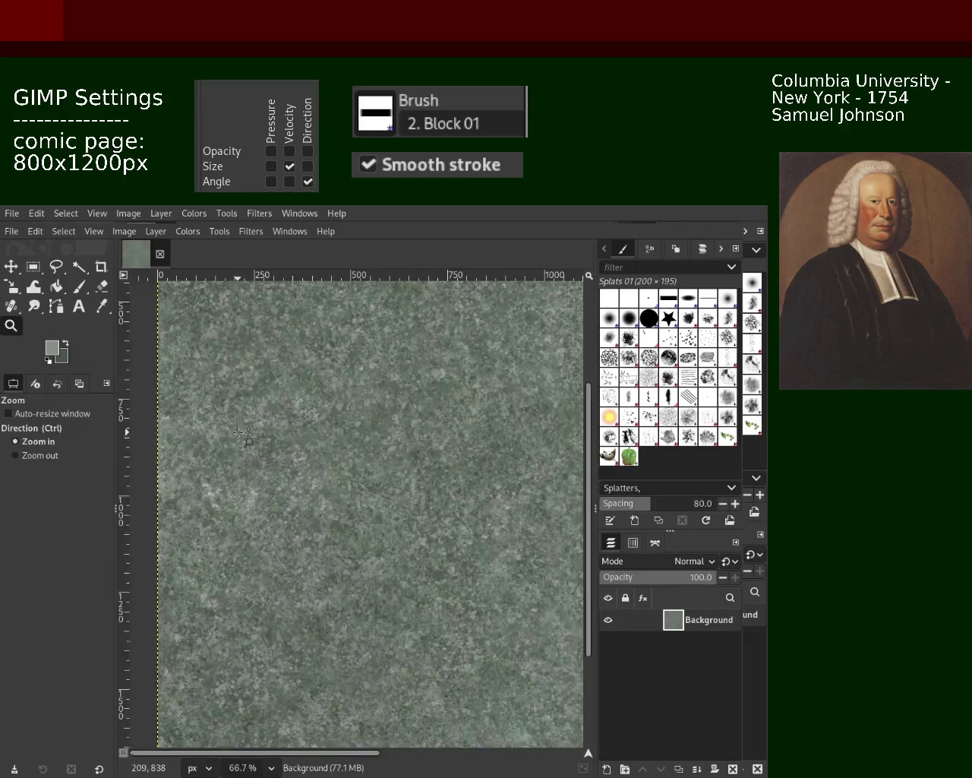
pyautogui.click(238, 432)
pyautogui.doubleClick(238, 432)
pyautogui.press('p')
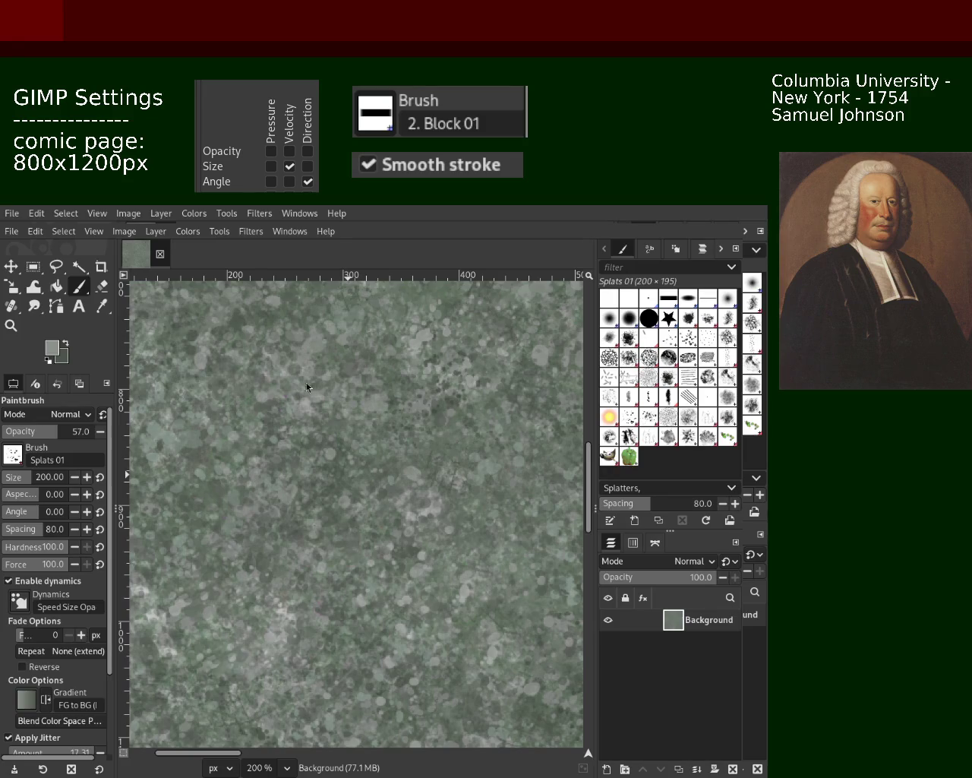
# At 150% zoom, dab darker splatter marks onto the stone, then select the Texture Hose 02 brush.
pyautogui.press('z')
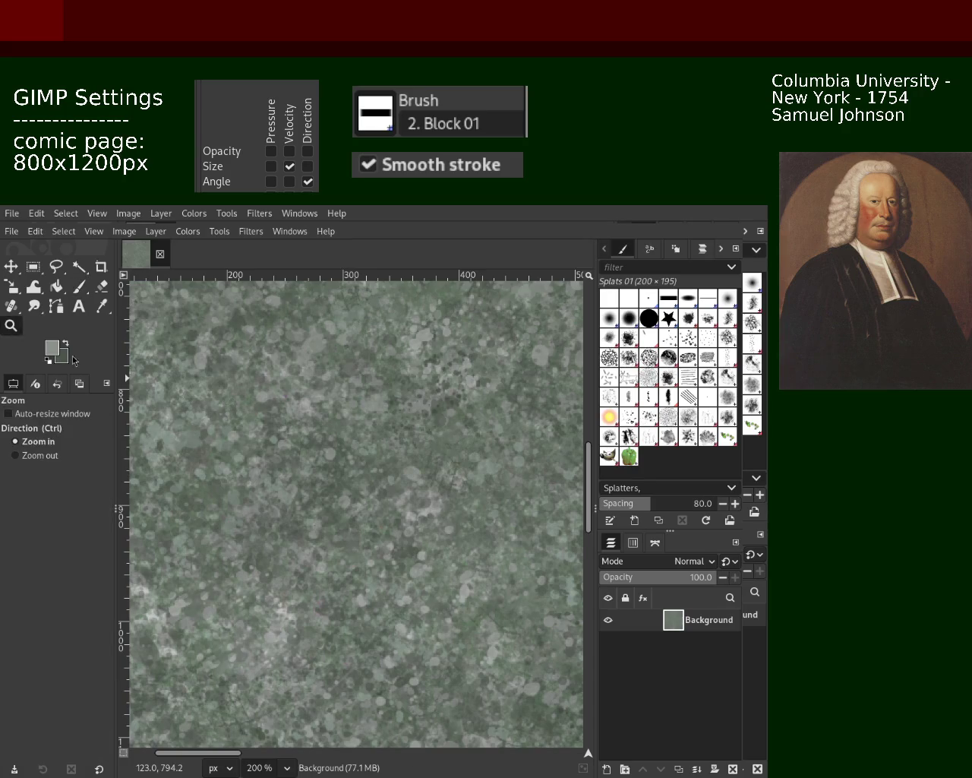
pyautogui.keyDown('ctrl'); pyautogui.click(335, 427); pyautogui.keyUp('ctrl')
pyautogui.keyDown('ctrl'); pyautogui.click(335, 426); pyautogui.keyUp('ctrl')
pyautogui.click(335, 427)
pyautogui.click(335, 427)
pyautogui.click(335, 427)
pyautogui.press('p')
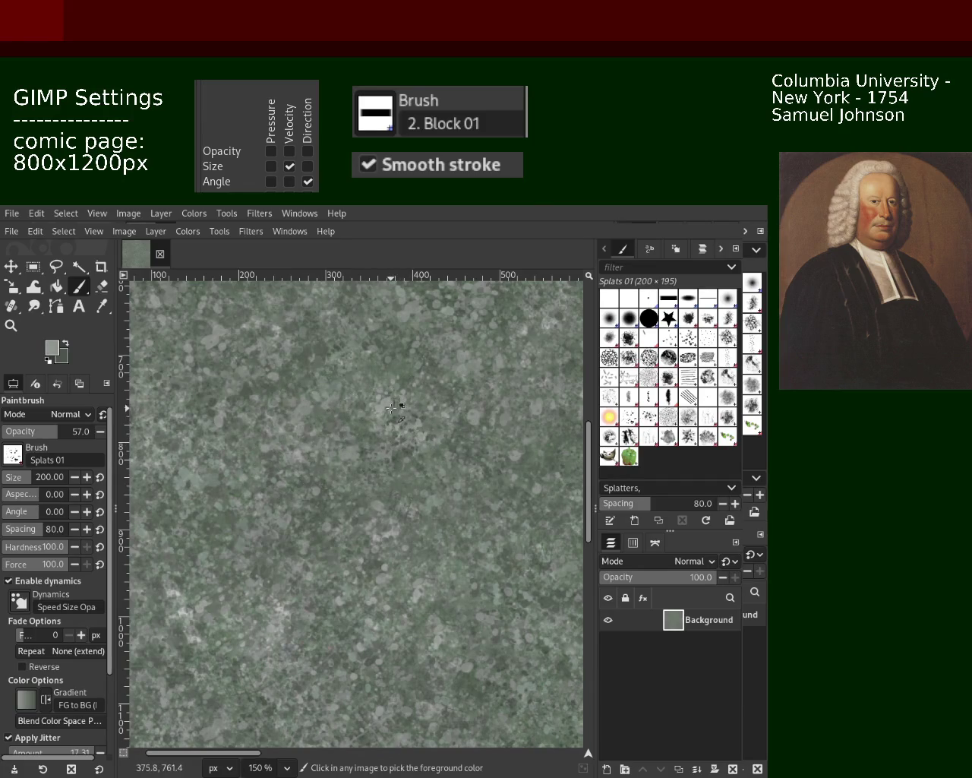
pyautogui.moveTo(221, 445); pyautogui.dragTo(258, 513)
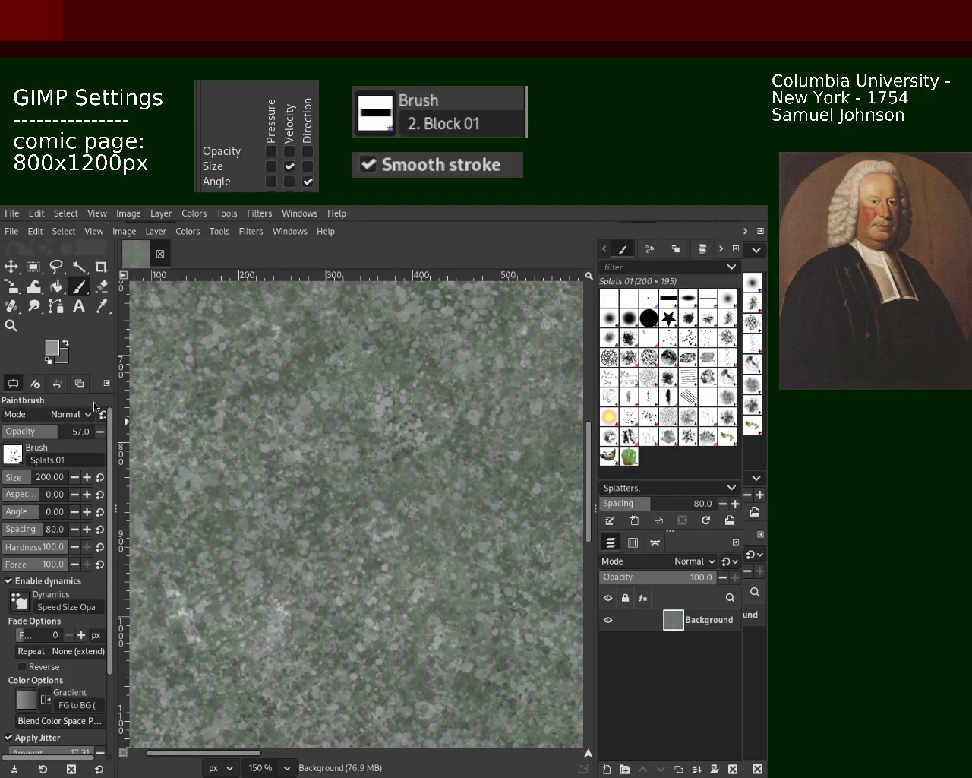
pyautogui.click(647, 435)
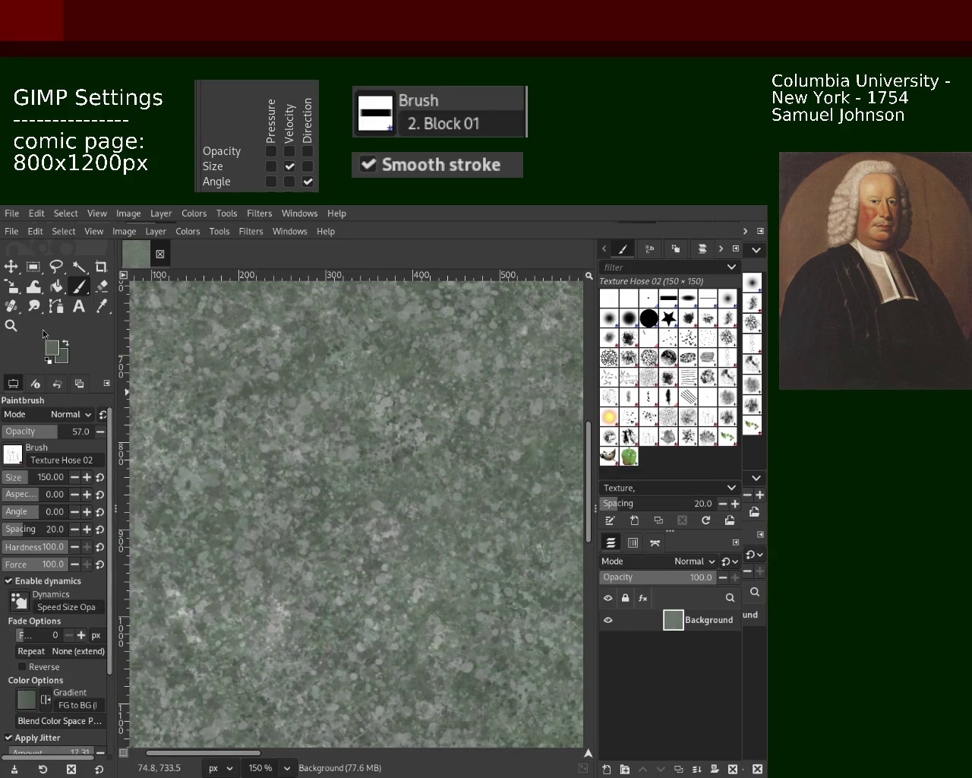
# Save the textured page as 101.xcf.
pyautogui.click(11, 325)
pyautogui.keyDown('ctrl'); pyautogui.click(302, 357); pyautogui.keyUp('ctrl')
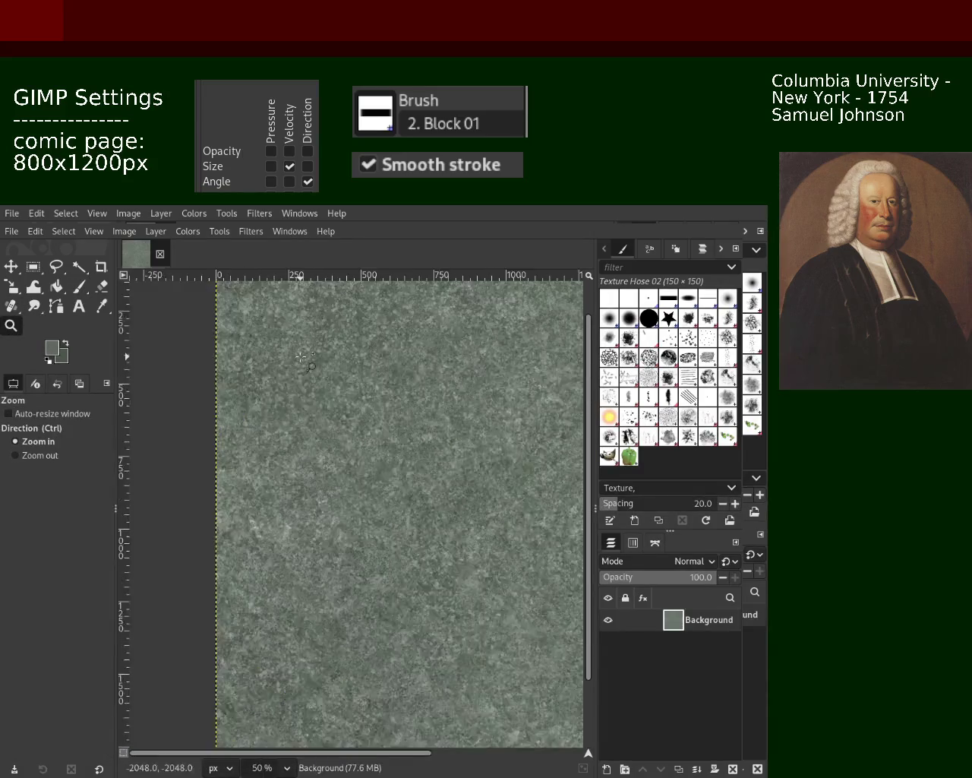
pyautogui.click(303, 358)
pyautogui.click(300, 357)
pyautogui.keyDown('ctrl'); pyautogui.click(301, 358); pyautogui.keyUp('ctrl')
pyautogui.keyDown('ctrl'); pyautogui.click(301, 357); pyautogui.keyUp('ctrl')
pyautogui.keyDown('ctrl'); pyautogui.click(264, 450); pyautogui.keyUp('ctrl')
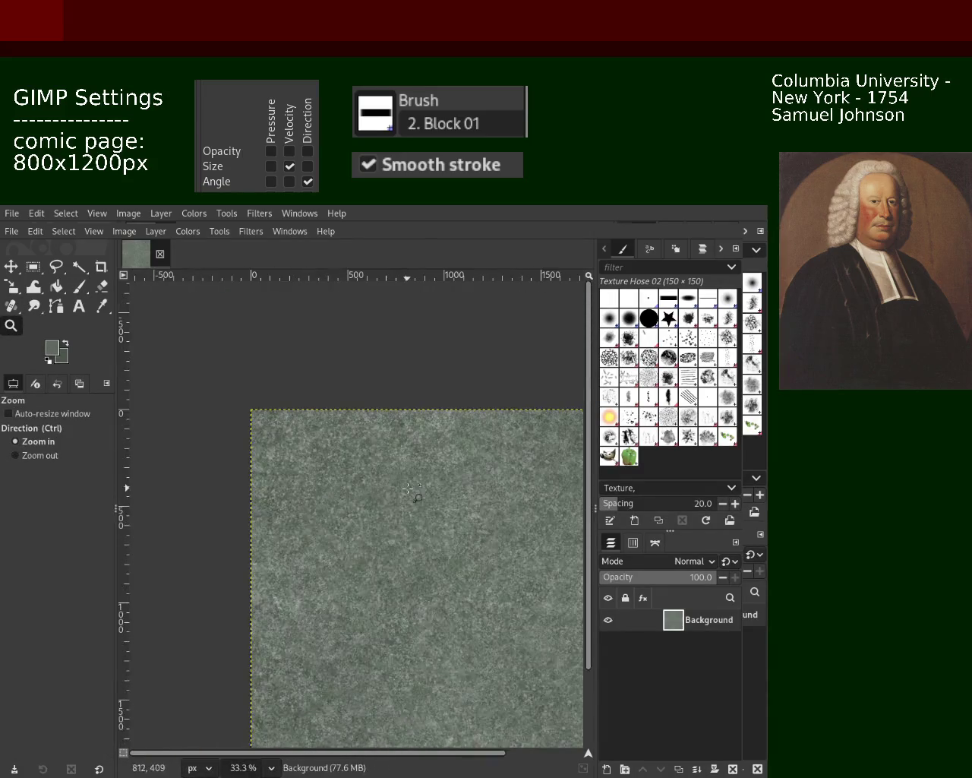
pyautogui.click(264, 450)
pyautogui.keyDown('ctrl'); pyautogui.click(264, 450); pyautogui.keyUp('ctrl')
pyautogui.keyDown('ctrl'); pyautogui.click(267, 453); pyautogui.keyUp('ctrl')
pyautogui.keyDown('ctrl'); pyautogui.click(304, 486); pyautogui.keyUp('ctrl')
pyautogui.click(372, 515)
pyautogui.keyDown('ctrl'); pyautogui.click(374, 516); pyautogui.keyUp('ctrl')
pyautogui.click(373, 515)
pyautogui.hotkey('ctrl', 's')
# Set the paintbrush to Splats 01 and pick a darker green from the texture.
pyautogui.keyDown('ctrl'); pyautogui.click(401, 499); pyautogui.keyUp('ctrl')
pyautogui.click(387, 524)
pyautogui.click(380, 532)
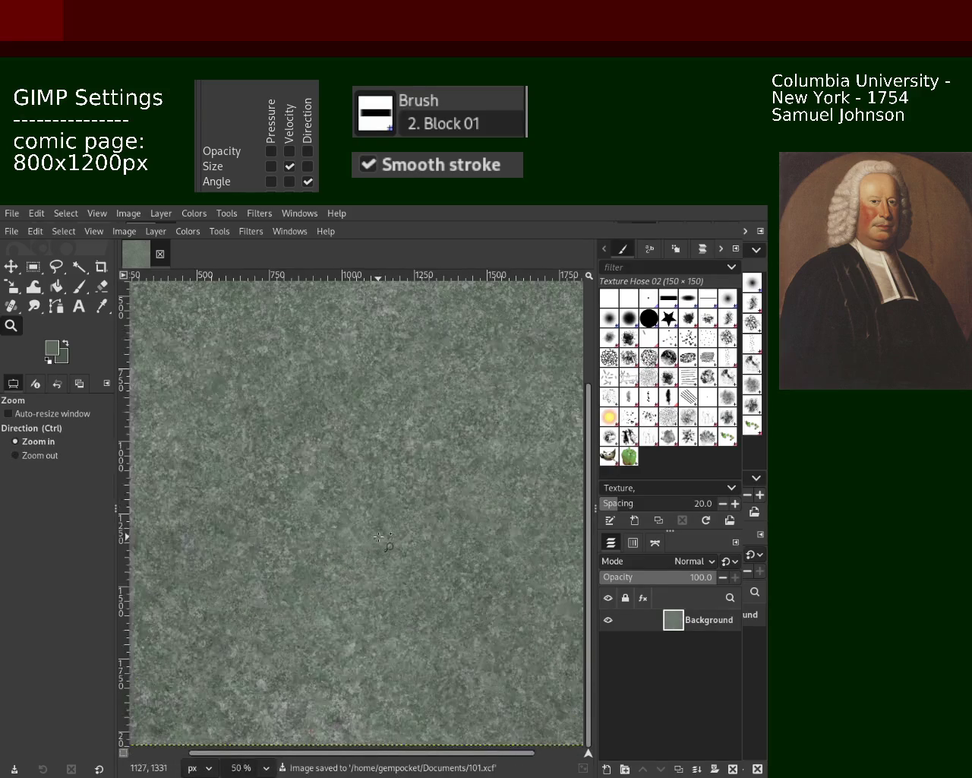
pyautogui.keyDown('ctrl'); pyautogui.click(378, 537); pyautogui.keyUp('ctrl')
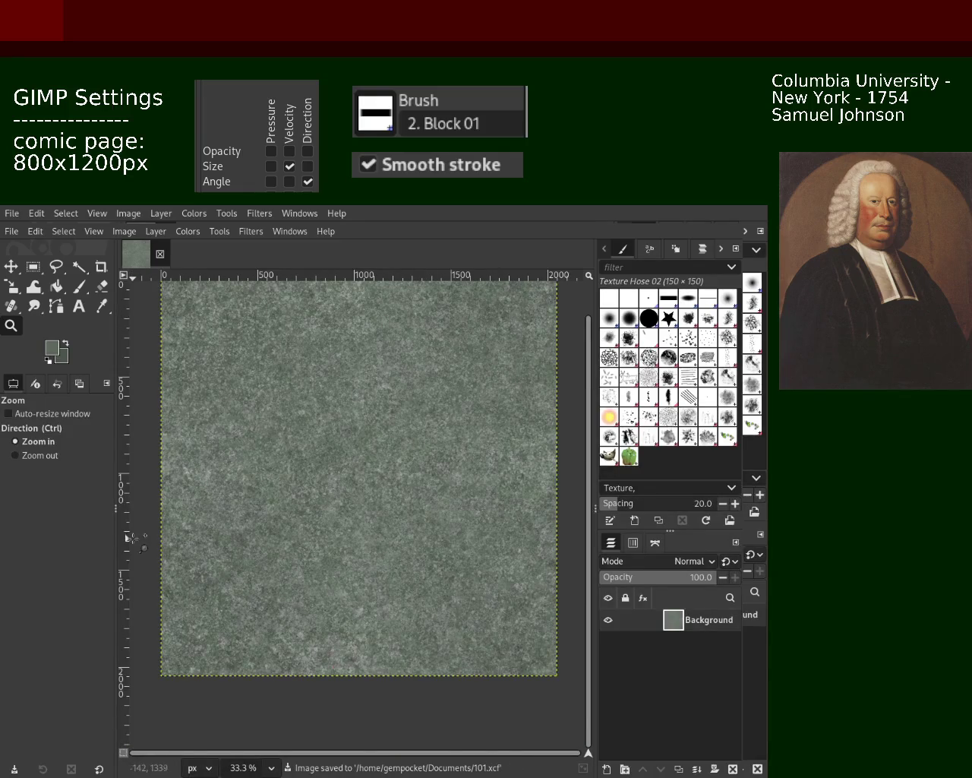
pyautogui.click(417, 485)
pyautogui.click(417, 485)
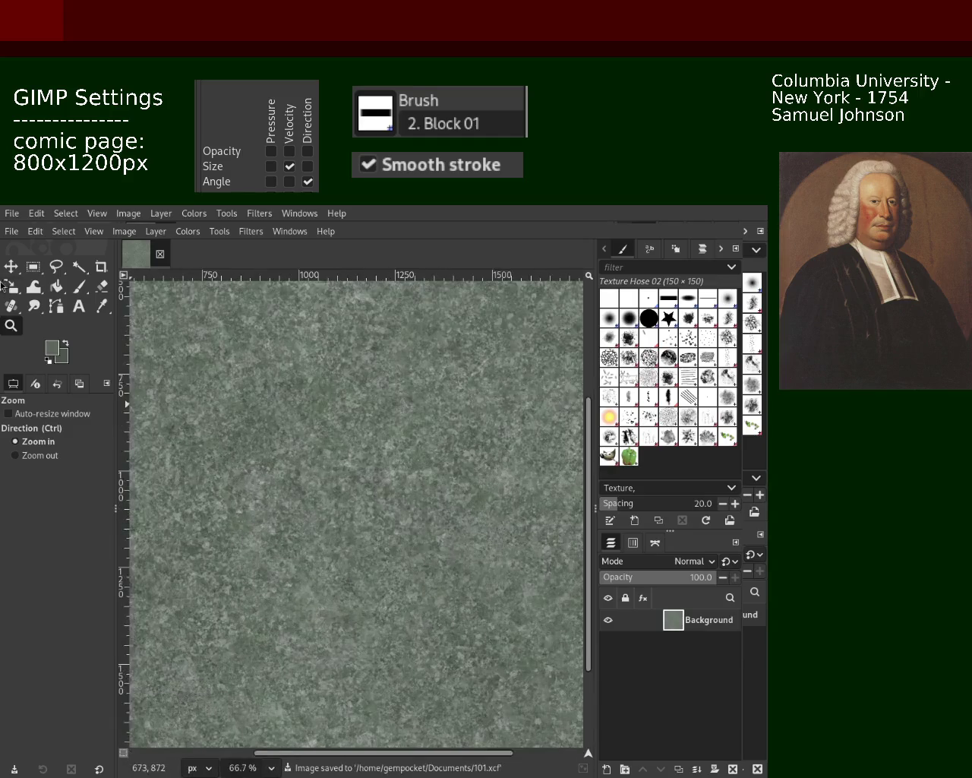
pyautogui.click(78, 286)
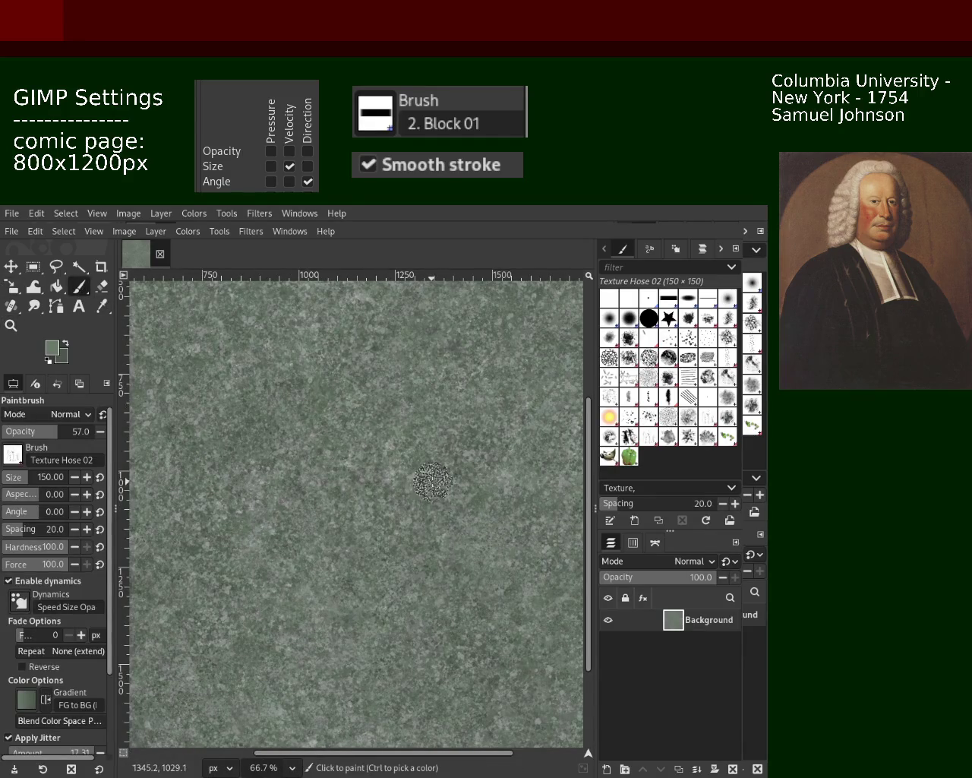
pyautogui.click(621, 430)
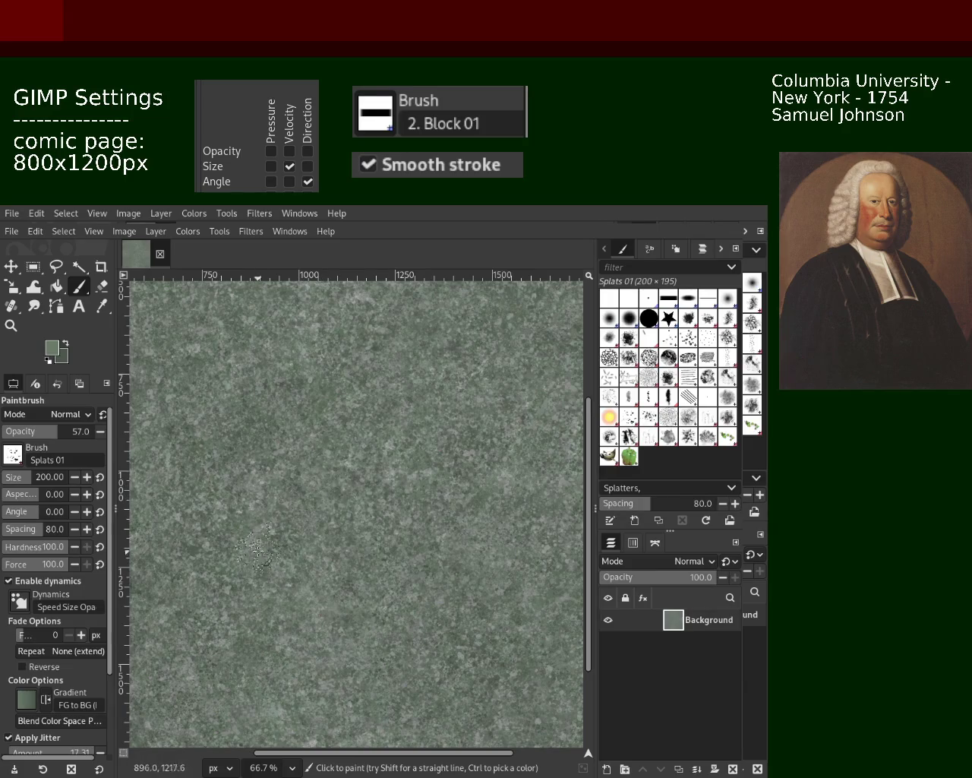
pyautogui.press('ctrl')
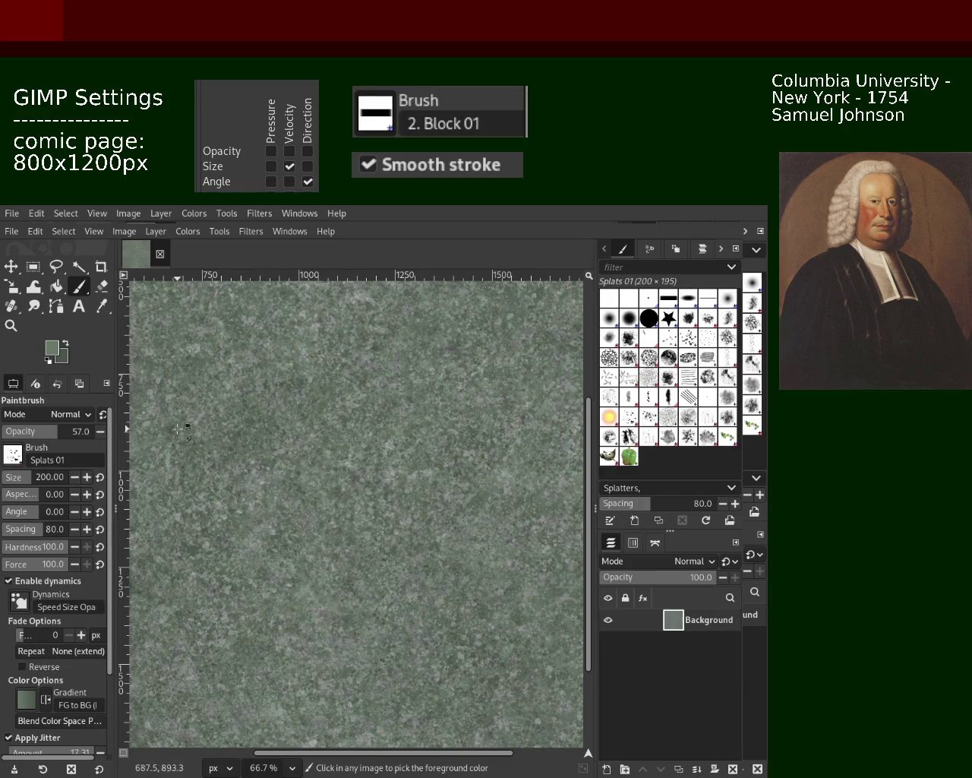
pyautogui.keyDown('ctrl'); pyautogui.click(203, 441); pyautogui.keyUp('ctrl')
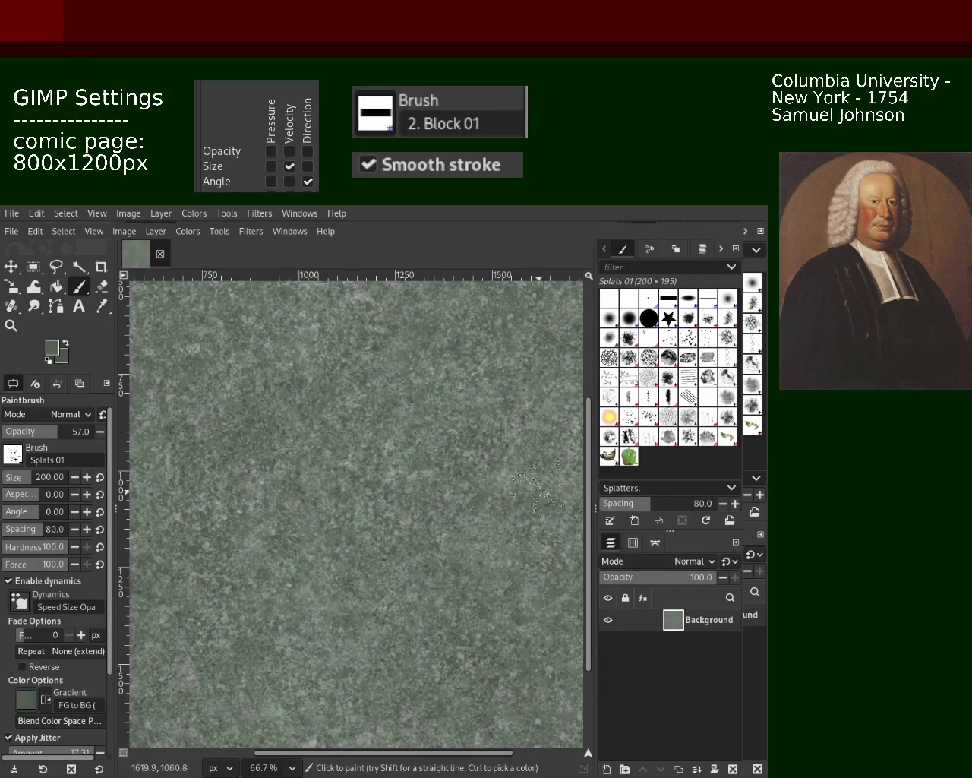
# Zoom in closely on the right side of the page, ready to paint.
pyautogui.click(3, 325)
pyautogui.keyDown('ctrl'); pyautogui.click(445, 472); pyautogui.keyUp('ctrl')
pyautogui.click(445, 472)
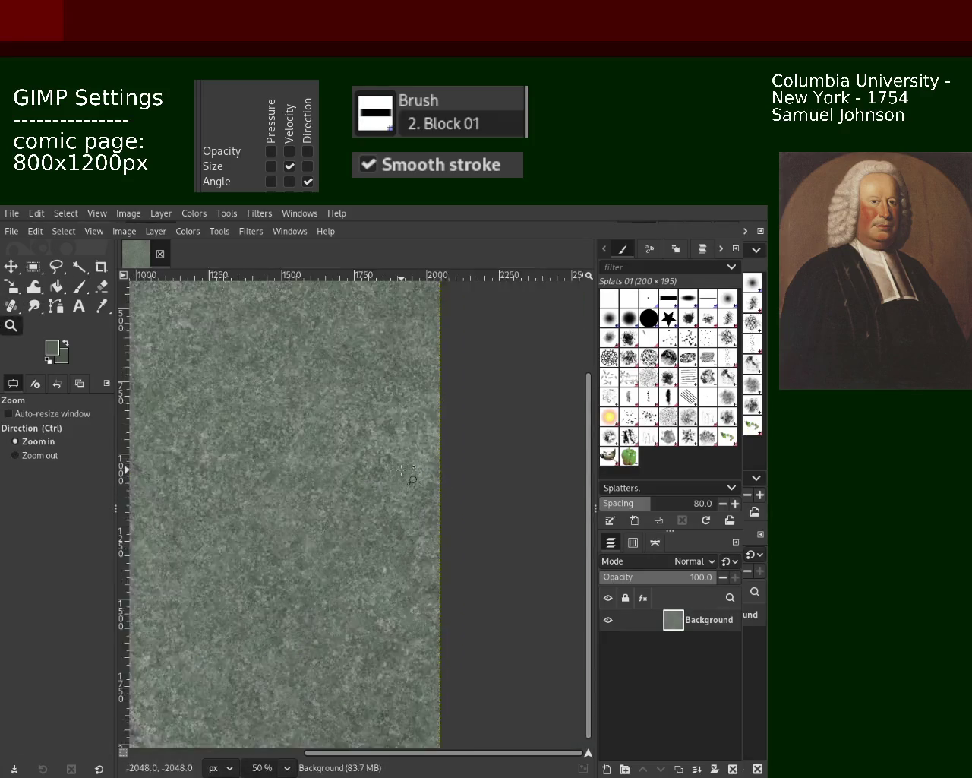
pyautogui.click(401, 470)
pyautogui.keyDown('ctrl'); pyautogui.click(137, 456); pyautogui.keyUp('ctrl')
pyautogui.keyDown('ctrl'); pyautogui.click(230, 464); pyautogui.keyUp('ctrl')
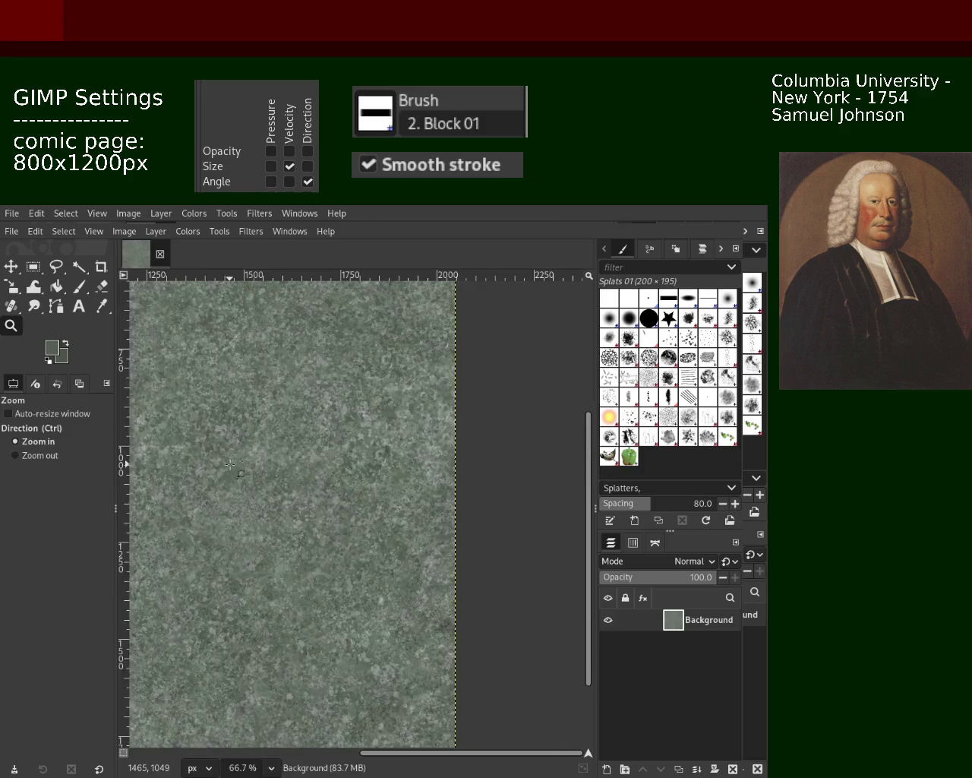
pyautogui.doubleClick(229, 464)
pyautogui.click(79, 286)
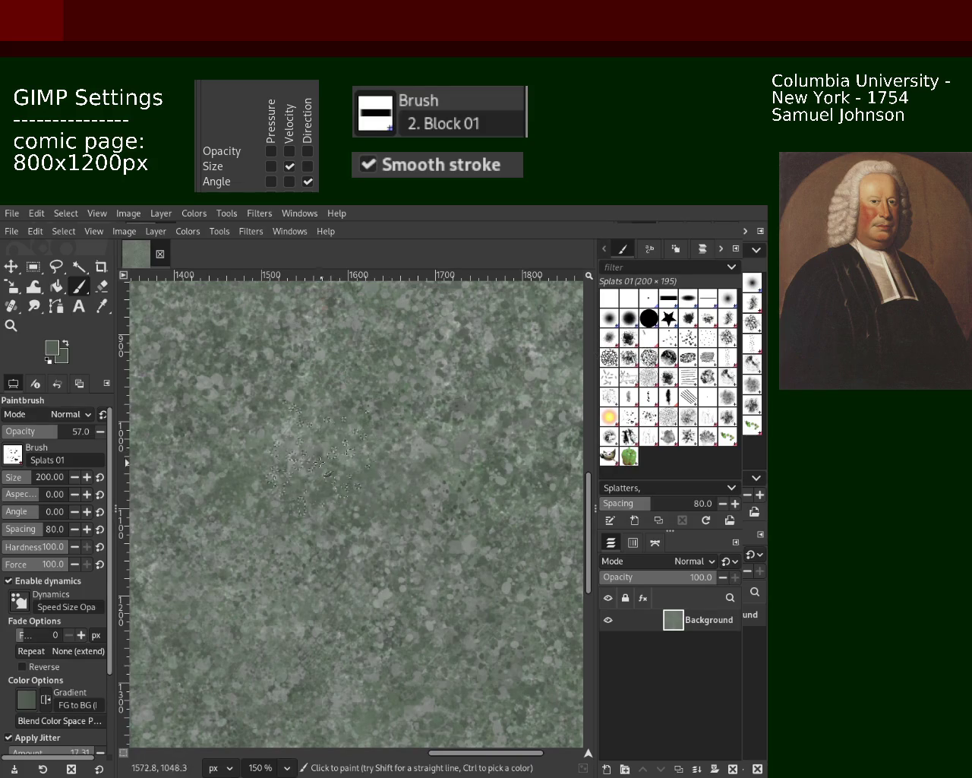
# Dab light grey and darker green-grey splats sampled from the texture.
pyautogui.keyDown('ctrl'); pyautogui.click(538, 400); pyautogui.keyUp('ctrl')
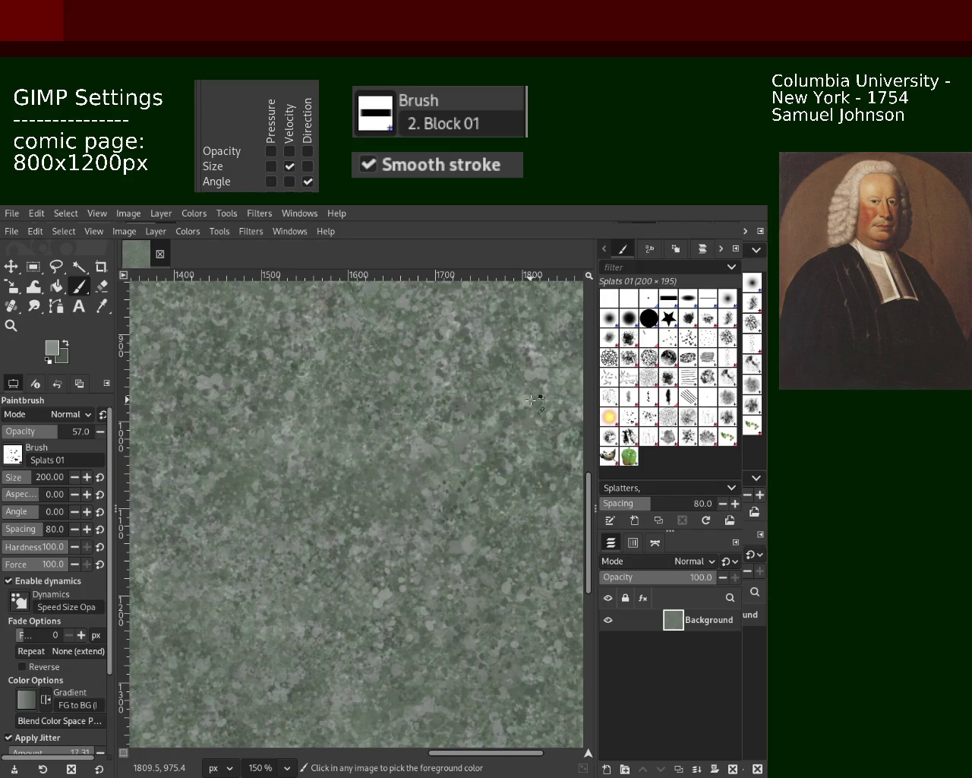
pyautogui.click(344, 649)
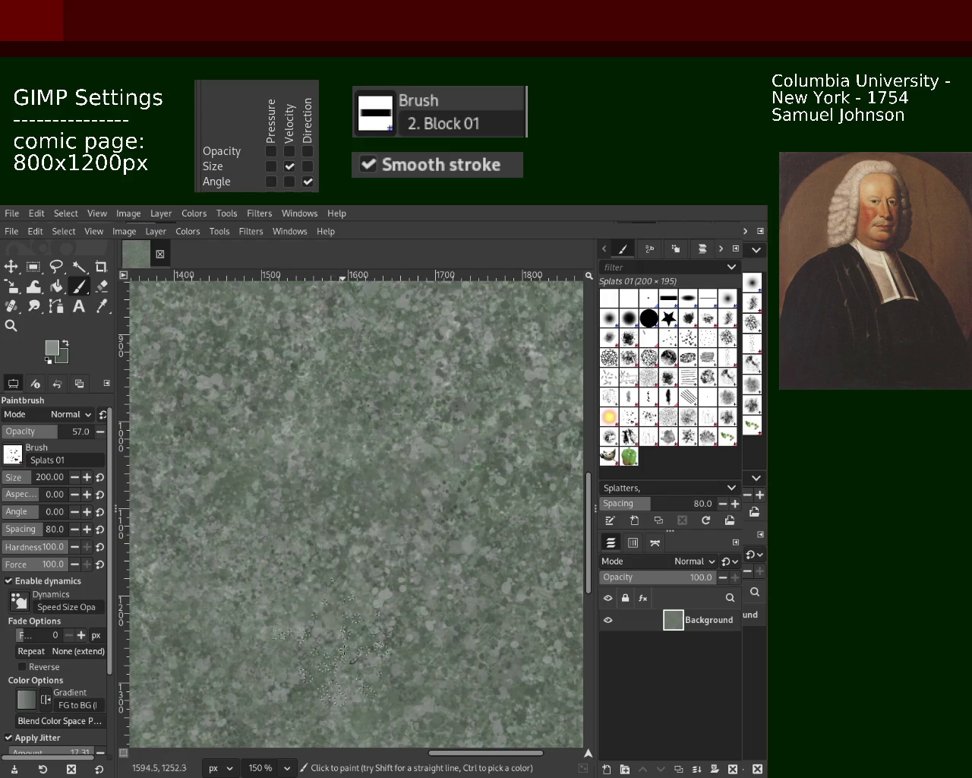
pyautogui.keyDown('ctrl'); pyautogui.click(400, 606); pyautogui.keyUp('ctrl')
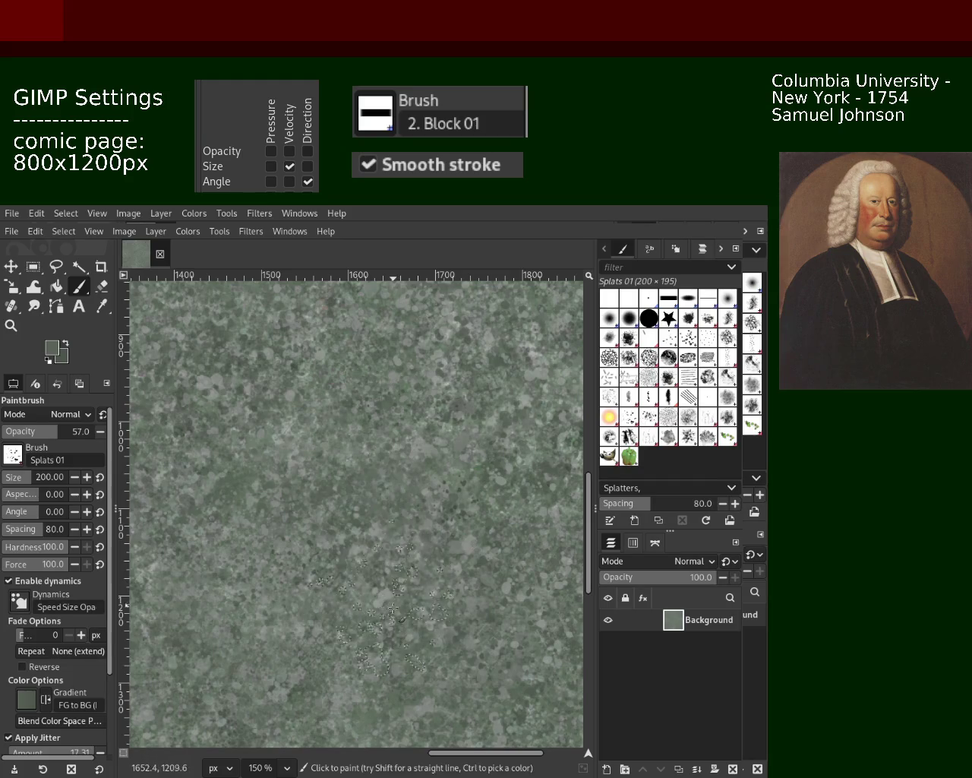
pyautogui.click(444, 514)
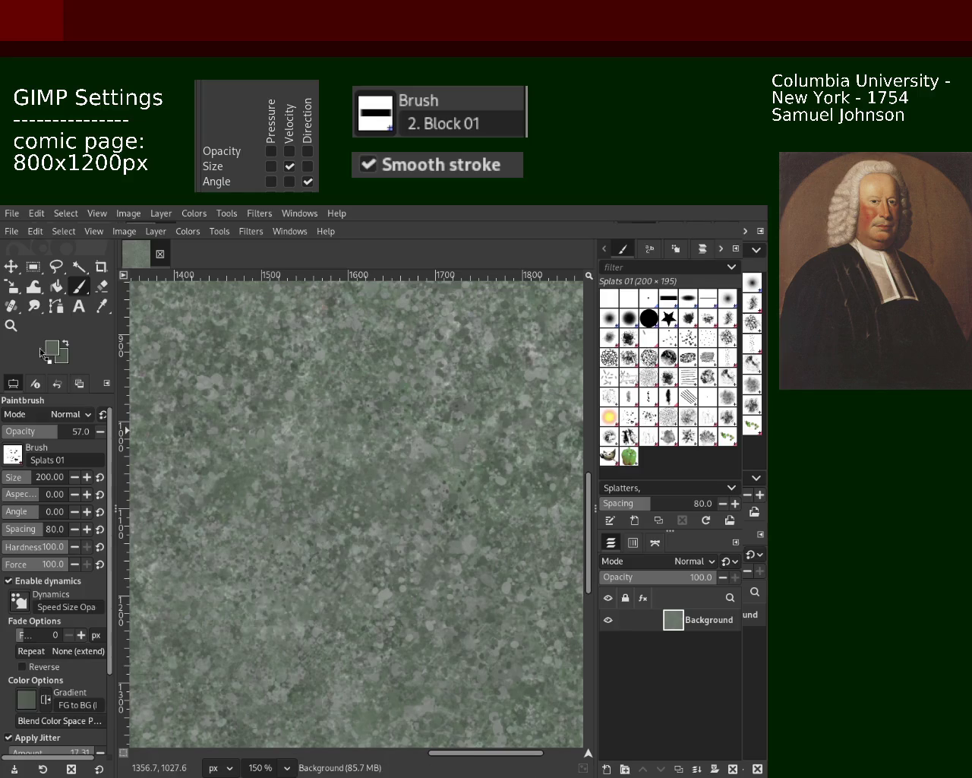
# Zoom out to the page edge and dab another splatter mark.
pyautogui.press('z')
pyautogui.keyDown('ctrl'); pyautogui.click(352, 358); pyautogui.keyUp('ctrl')
pyautogui.keyDown('ctrl'); pyautogui.click(352, 357); pyautogui.keyUp('ctrl')
pyautogui.keyDown('ctrl'); pyautogui.click(352, 357); pyautogui.keyUp('ctrl')
pyautogui.keyDown('ctrl'); pyautogui.click(352, 357); pyautogui.keyUp('ctrl')
pyautogui.click(351, 357)
pyautogui.click(351, 357)
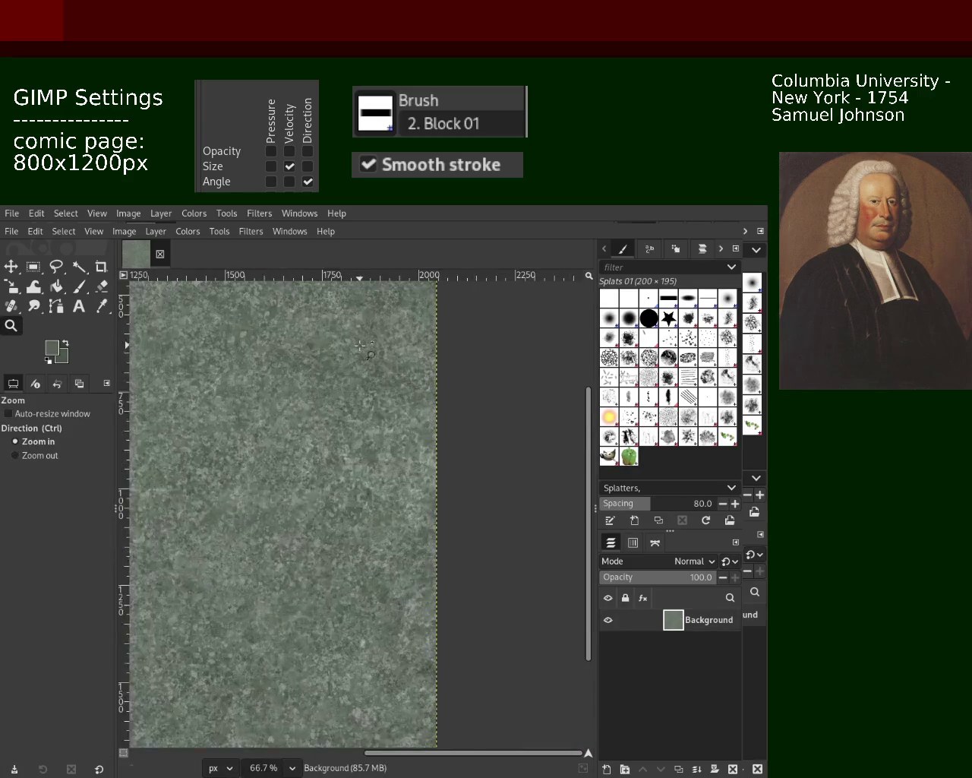
pyautogui.click(352, 357)
pyautogui.press('p')
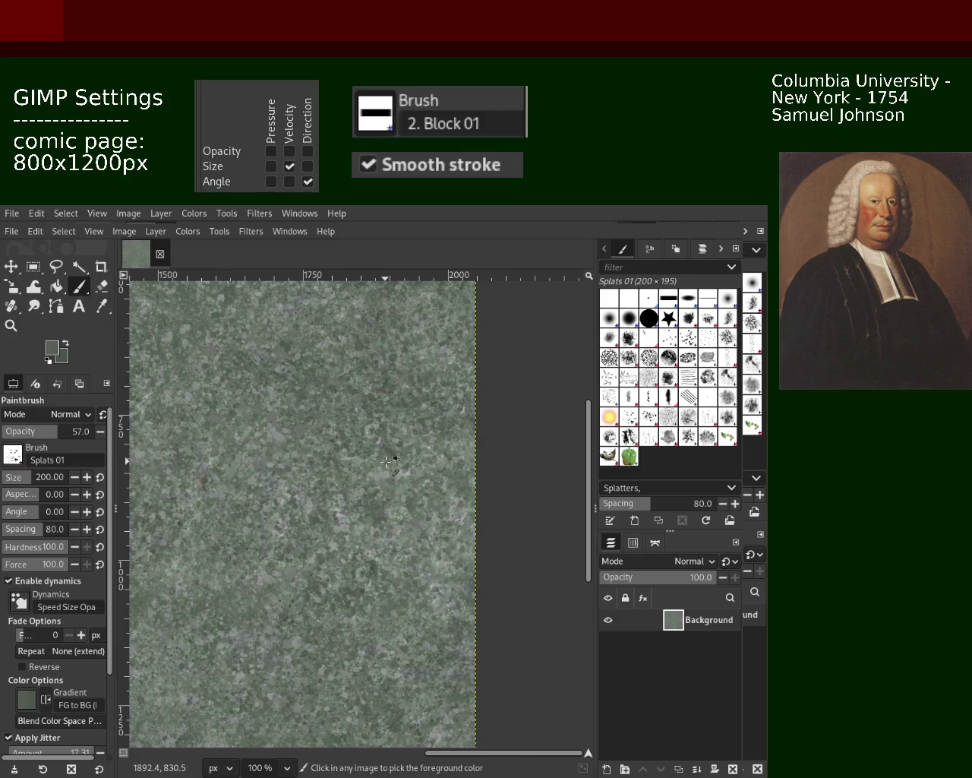
pyautogui.click(243, 397)
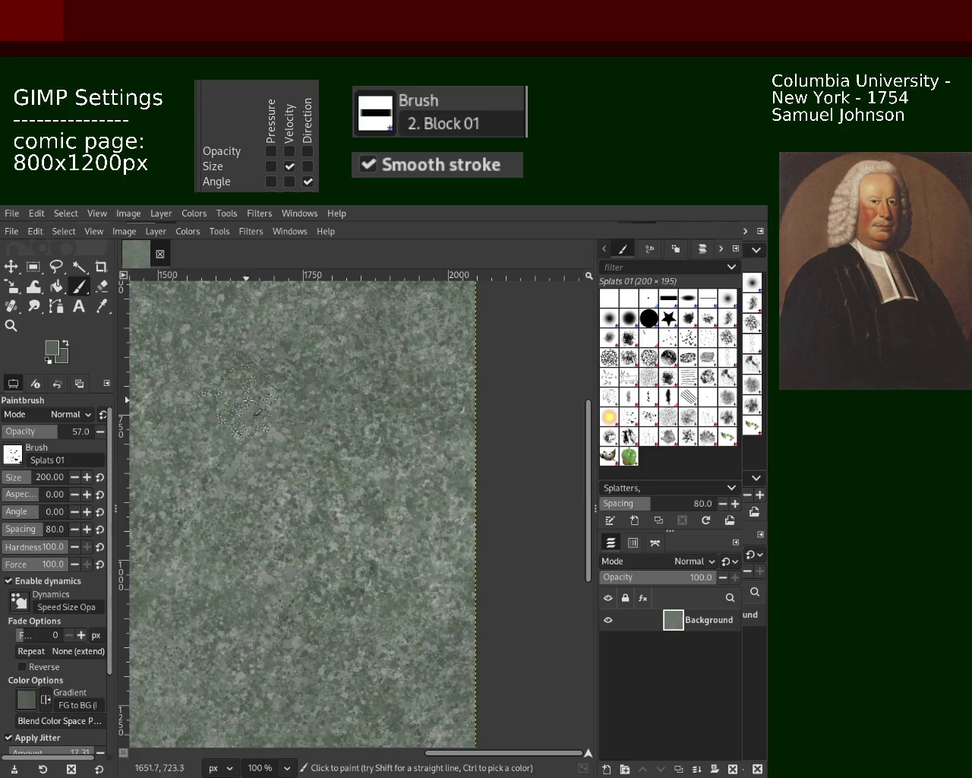
# Try Texture Hose 01 and 02, then settle on the Stone Work 01 brush.
pyautogui.click(629, 440)
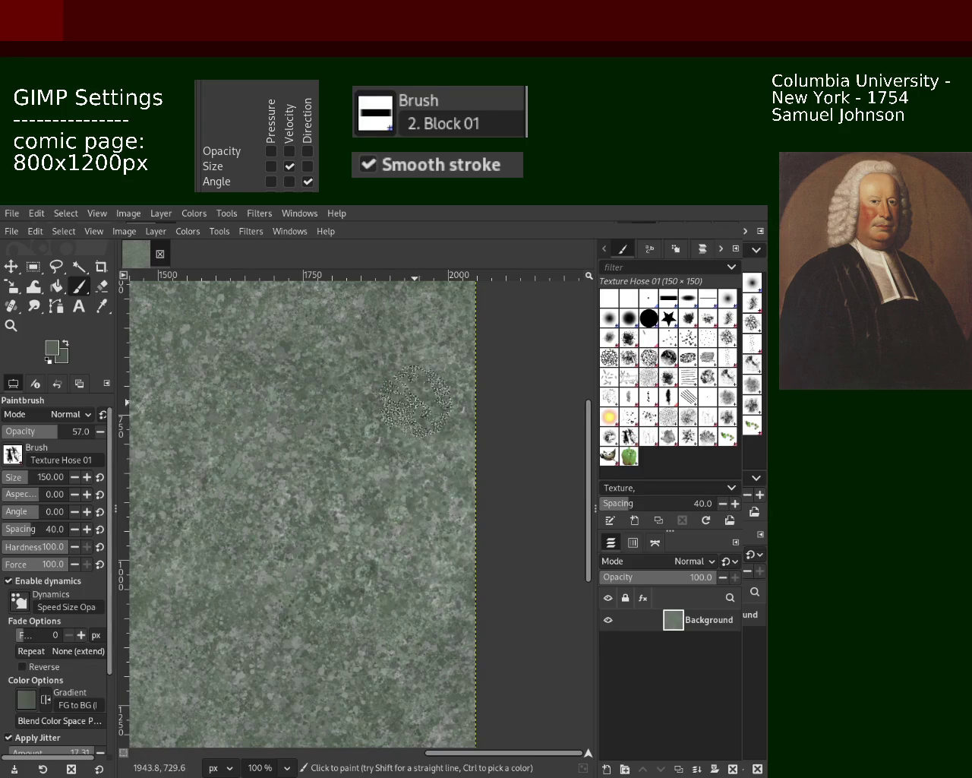
pyautogui.click(649, 438)
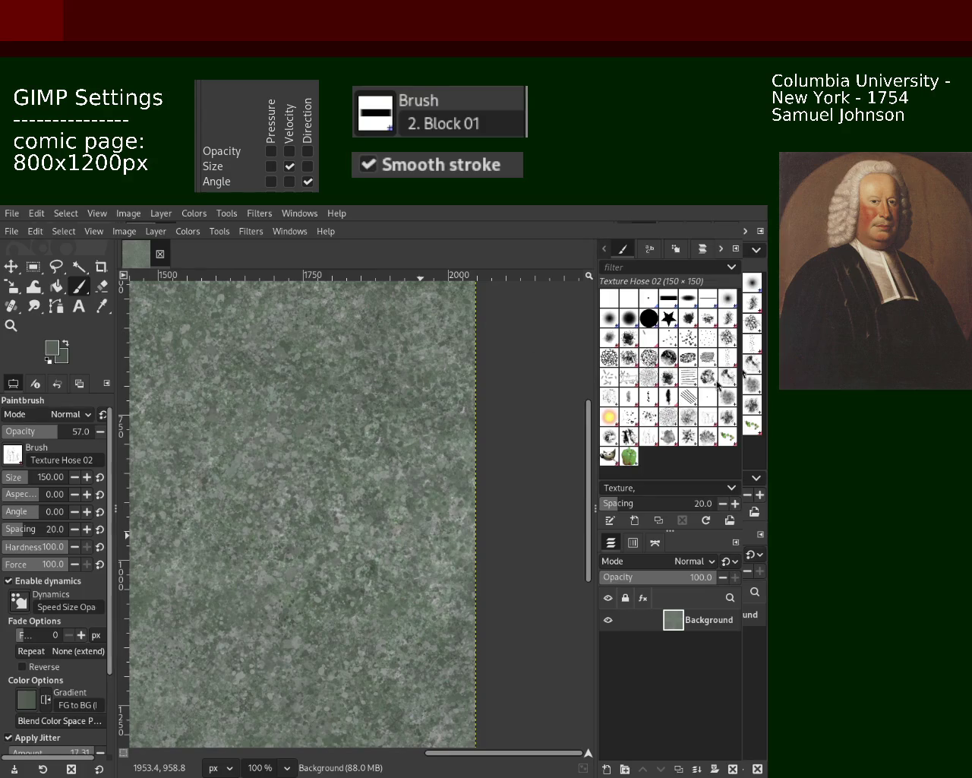
pyautogui.click(669, 416)
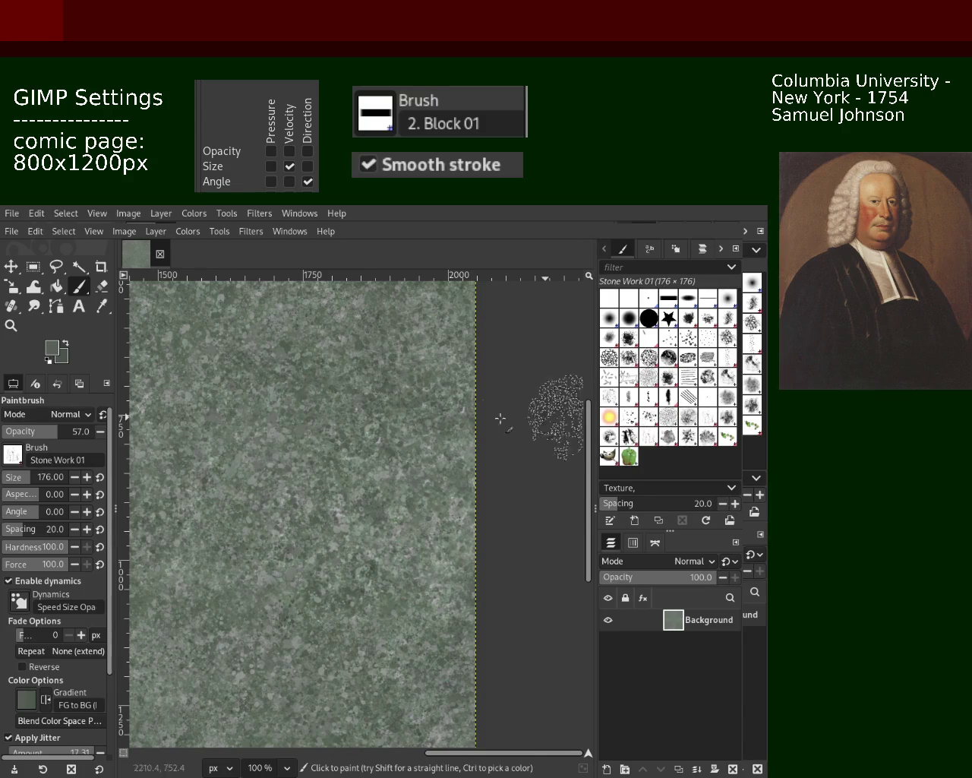
# Stamp Stone Work 01 dabs at 57% opacity near the page edge and over the right side.
pyautogui.click(371, 534)
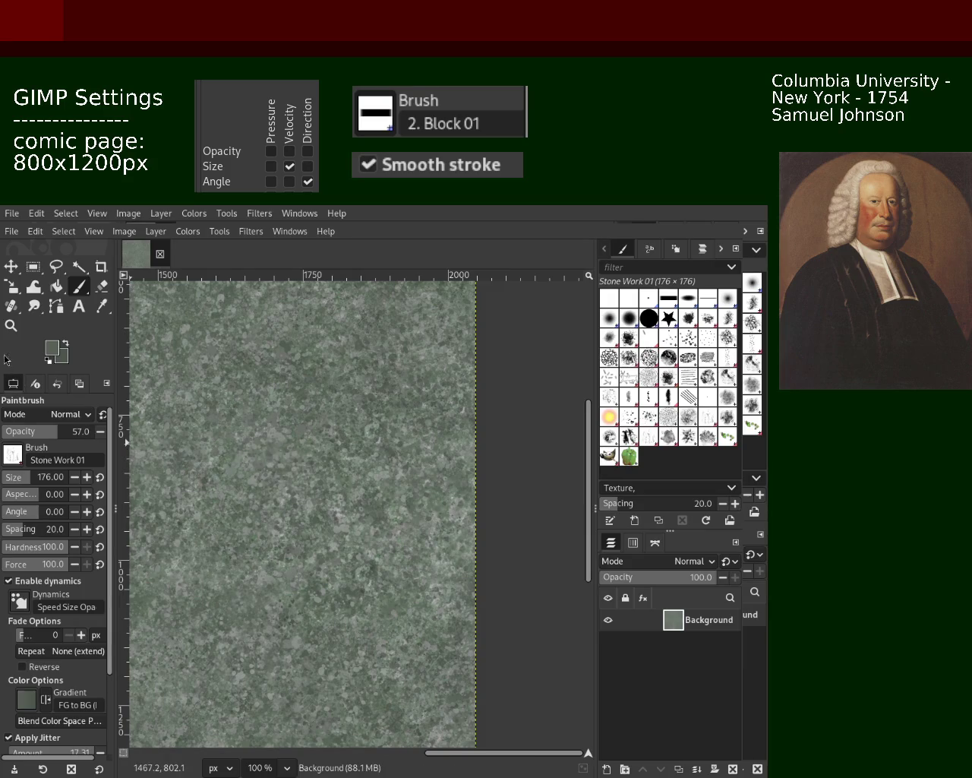
pyautogui.press('z')
pyautogui.keyDown('ctrl'); pyautogui.click(390, 445); pyautogui.keyUp('ctrl')
pyautogui.click(390, 445)
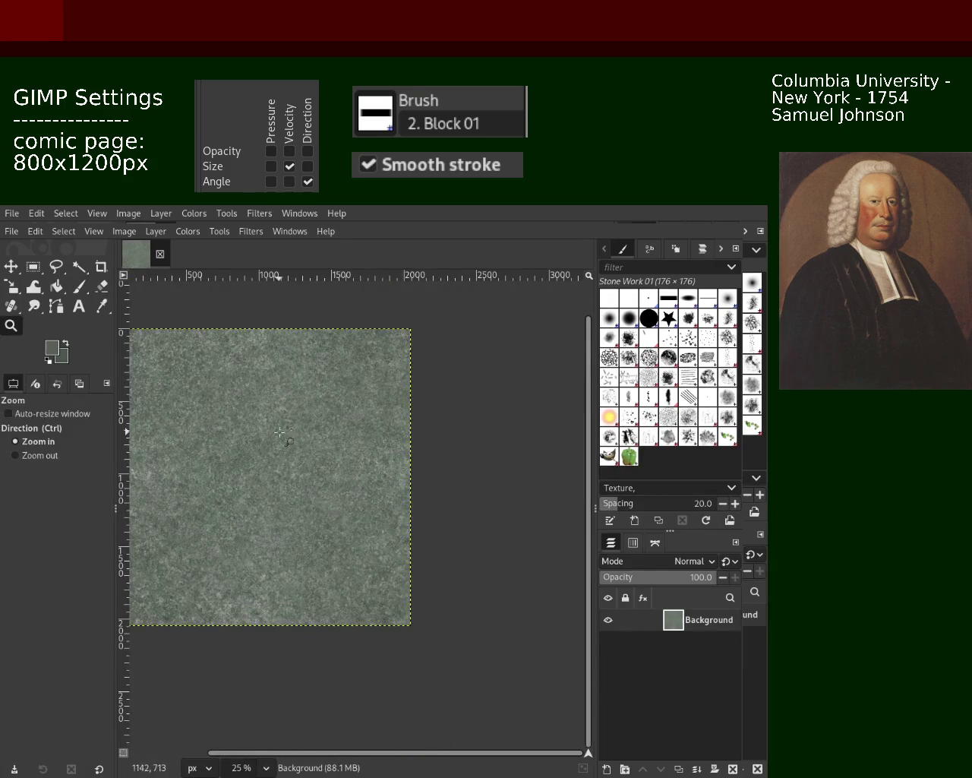
pyautogui.keyDown('ctrl'); pyautogui.click(362, 471); pyautogui.keyUp('ctrl')
pyautogui.keyDown('ctrl'); pyautogui.click(362, 471); pyautogui.keyUp('ctrl')
pyautogui.keyDown('ctrl'); pyautogui.click(361, 472); pyautogui.keyUp('ctrl')
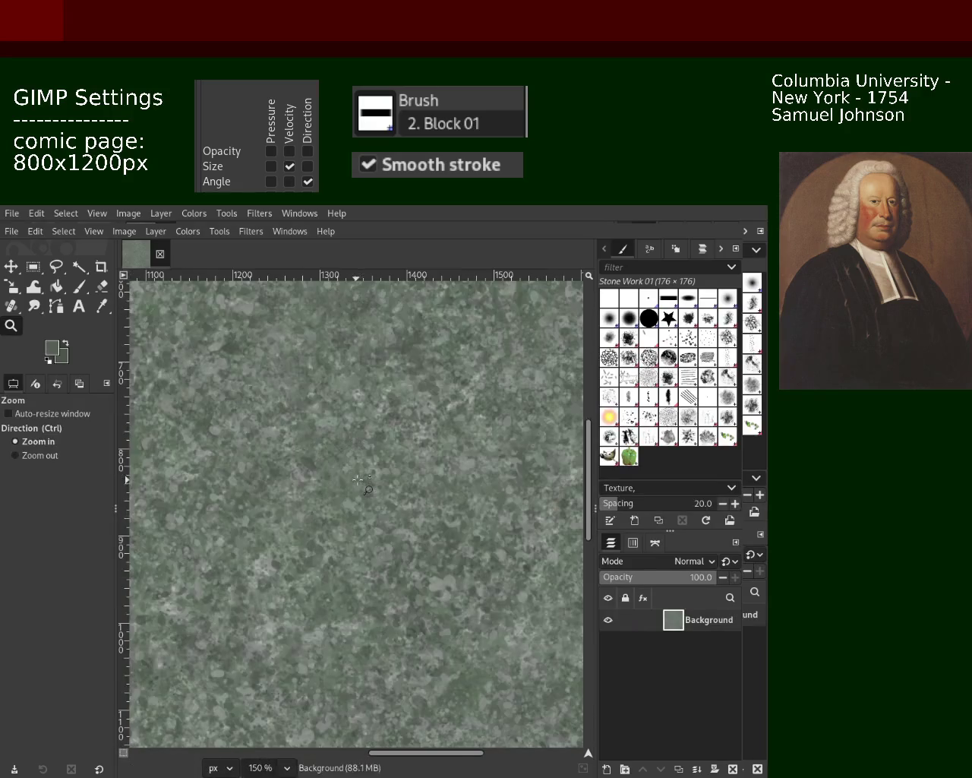
pyautogui.click(88, 292)
pyautogui.moveTo(384, 380); pyautogui.dragTo(395, 577)
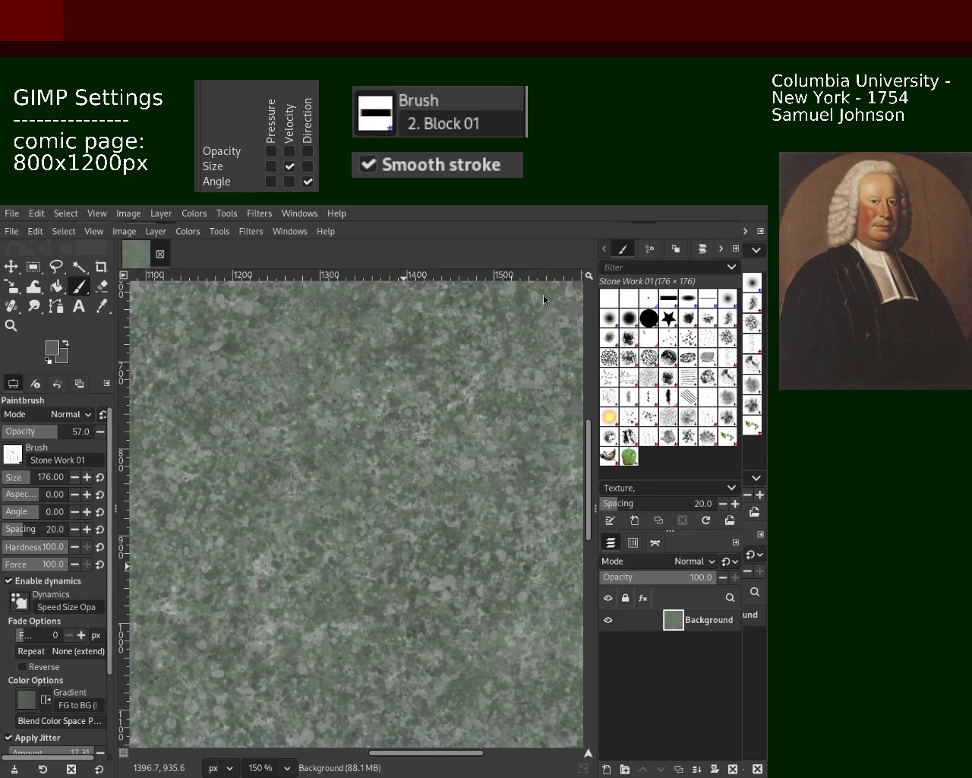
# Reframe the view at 66.7% and stamp another Stone Work 01 dab on the texture.
pyautogui.click(10, 325)
pyautogui.scroll(-3, 252, 406)
pyautogui.click(252, 405)
pyautogui.click(252, 406)
pyautogui.press('p')
pyautogui.click(325, 445)
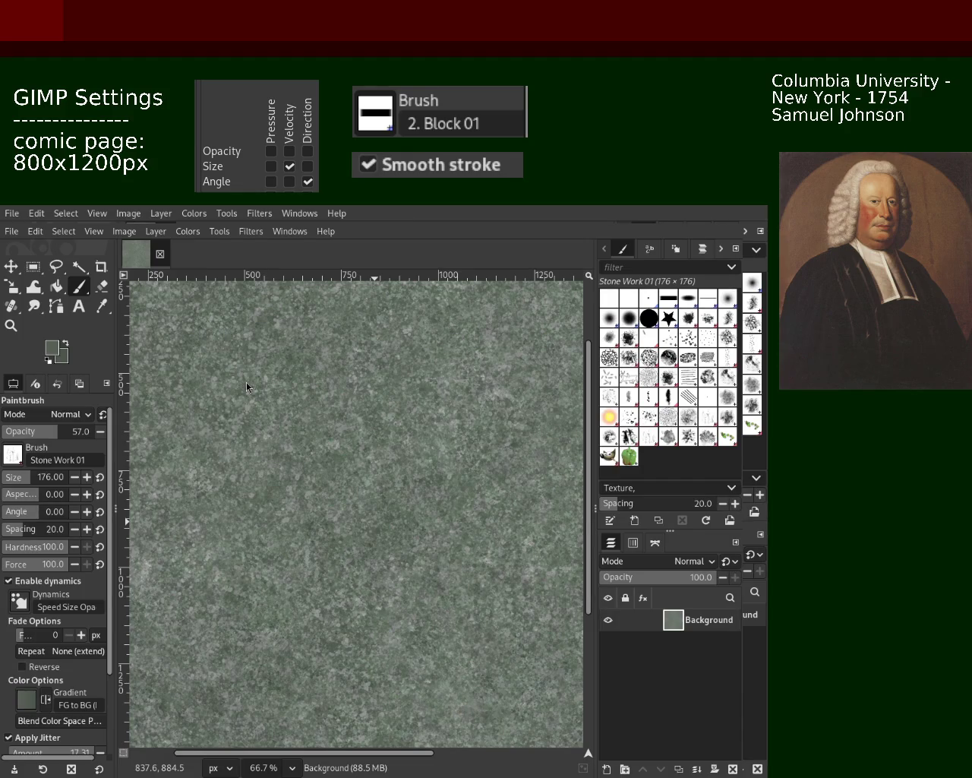
# Stamp a stone dab on the left of the texture and zoom to 100%.
pyautogui.click(228, 391)
pyautogui.press('z')
pyautogui.keyDown('ctrl'); pyautogui.click(426, 418); pyautogui.keyUp('ctrl')
pyautogui.keyDown('ctrl'); pyautogui.click(425, 419); pyautogui.keyUp('ctrl')
pyautogui.keyDown('ctrl'); pyautogui.click(426, 418); pyautogui.keyUp('ctrl')
pyautogui.click(425, 419)
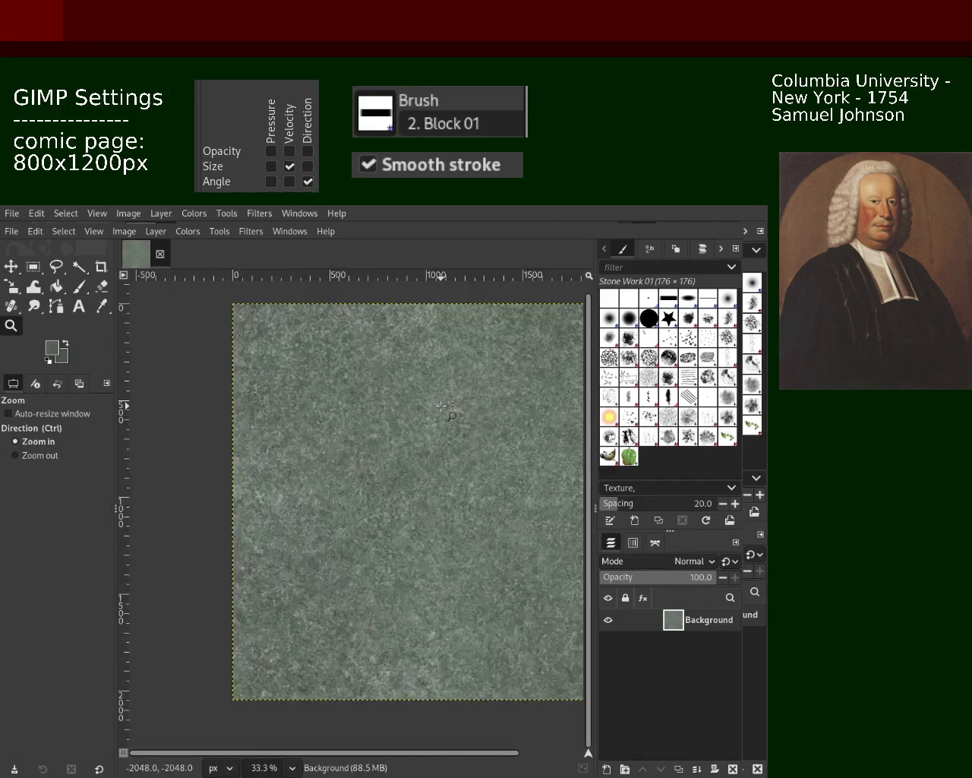
pyautogui.click(436, 421)
pyautogui.keyDown('ctrl'); pyautogui.click(437, 421); pyautogui.keyUp('ctrl')
pyautogui.click(431, 403)
pyautogui.click(431, 405)
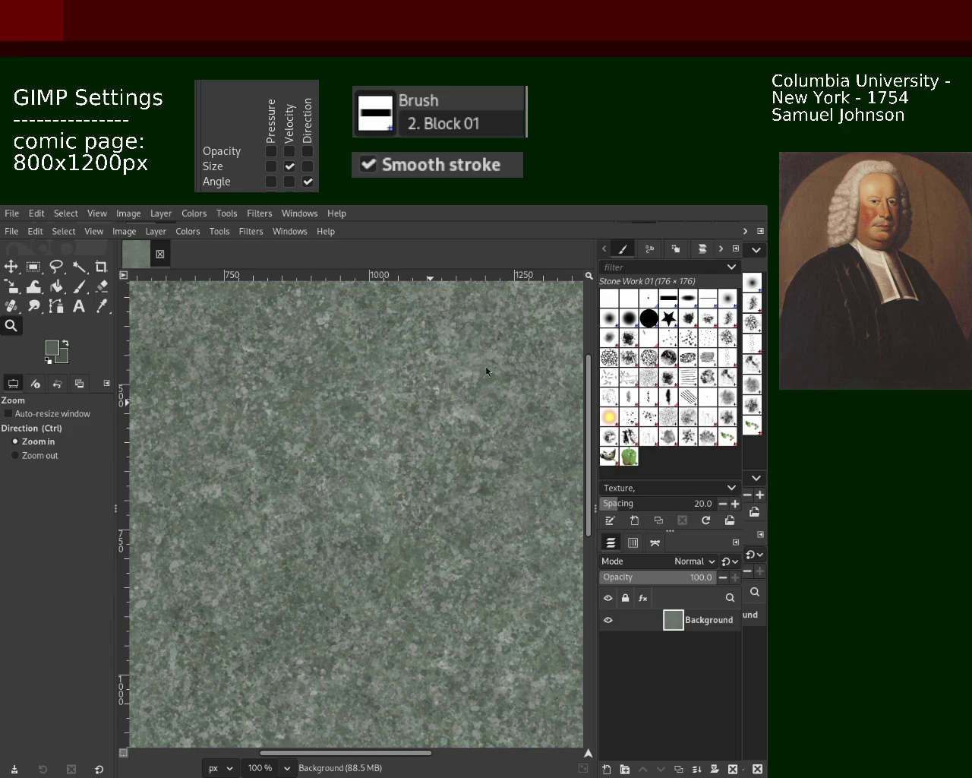
# Stamp a stone dab near the top, then undo the dark blotchy result.
pyautogui.click(76, 288)
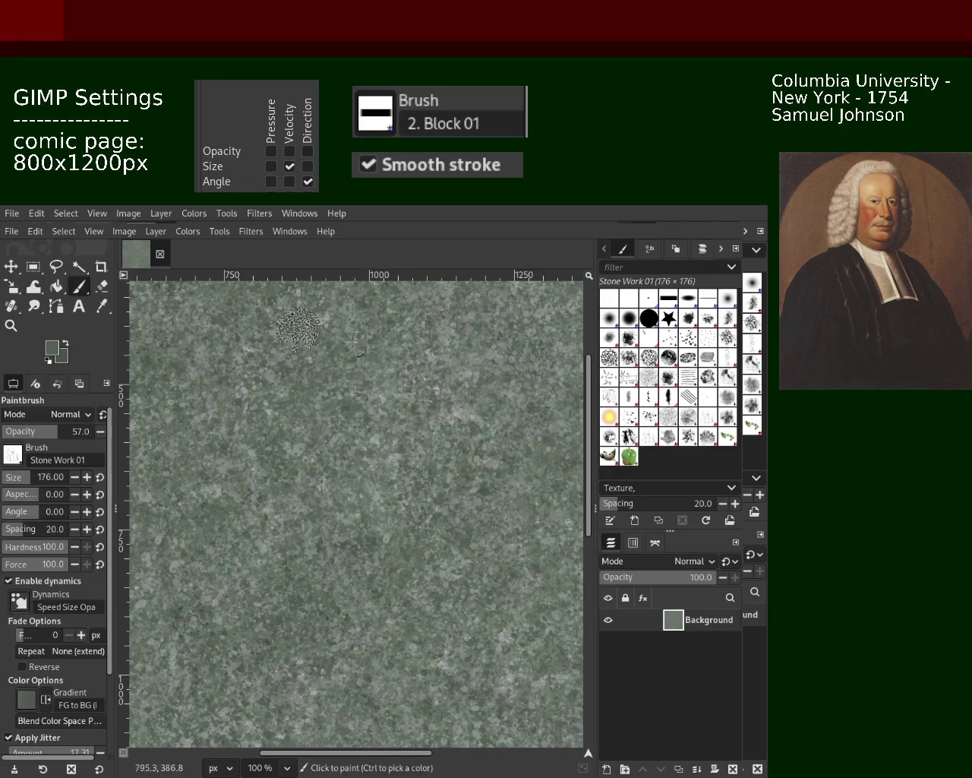
pyautogui.click(418, 509)
pyautogui.hotkey('ctrl', 'z')
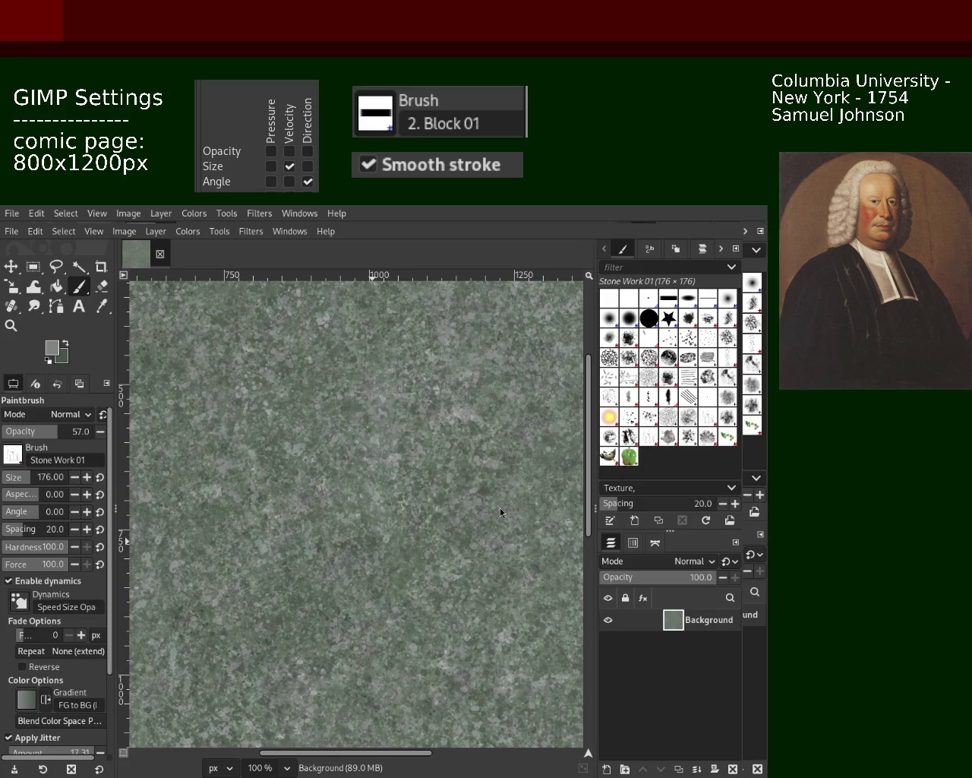
pyautogui.press('z')
pyautogui.keyDown('ctrl'); pyautogui.click(390, 465); pyautogui.keyUp('ctrl')
pyautogui.keyDown('ctrl'); pyautogui.click(390, 465); pyautogui.keyUp('ctrl')
pyautogui.keyDown('ctrl'); pyautogui.click(389, 465); pyautogui.keyUp('ctrl')
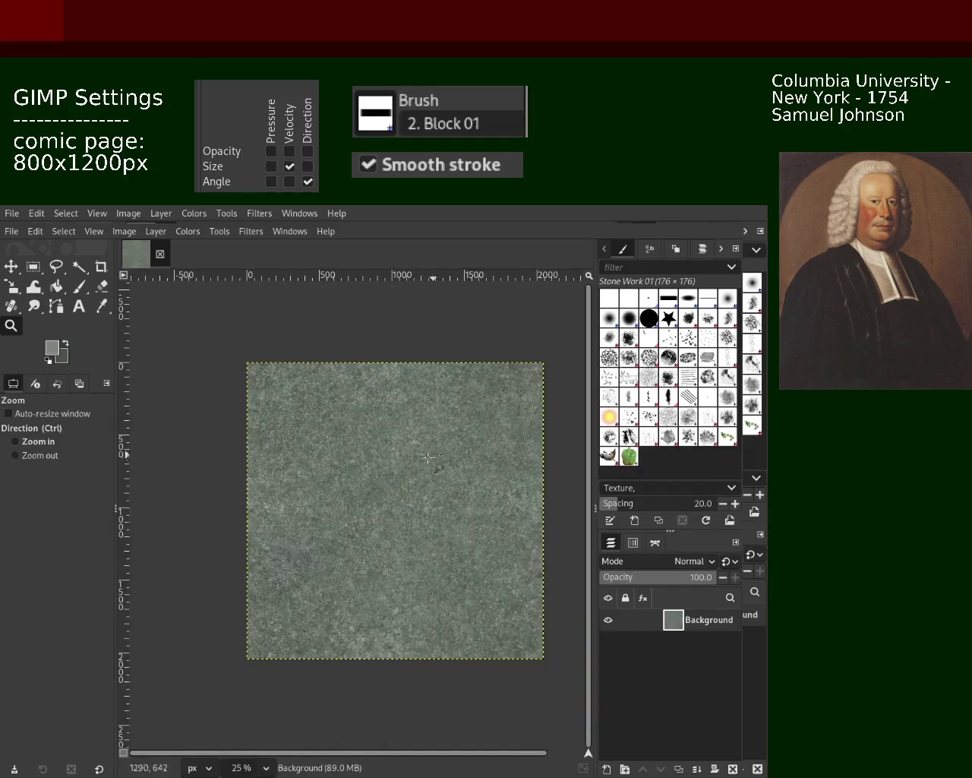
pyautogui.click(379, 461)
pyautogui.click(368, 455)
pyautogui.click(361, 452)
pyautogui.click(356, 449)
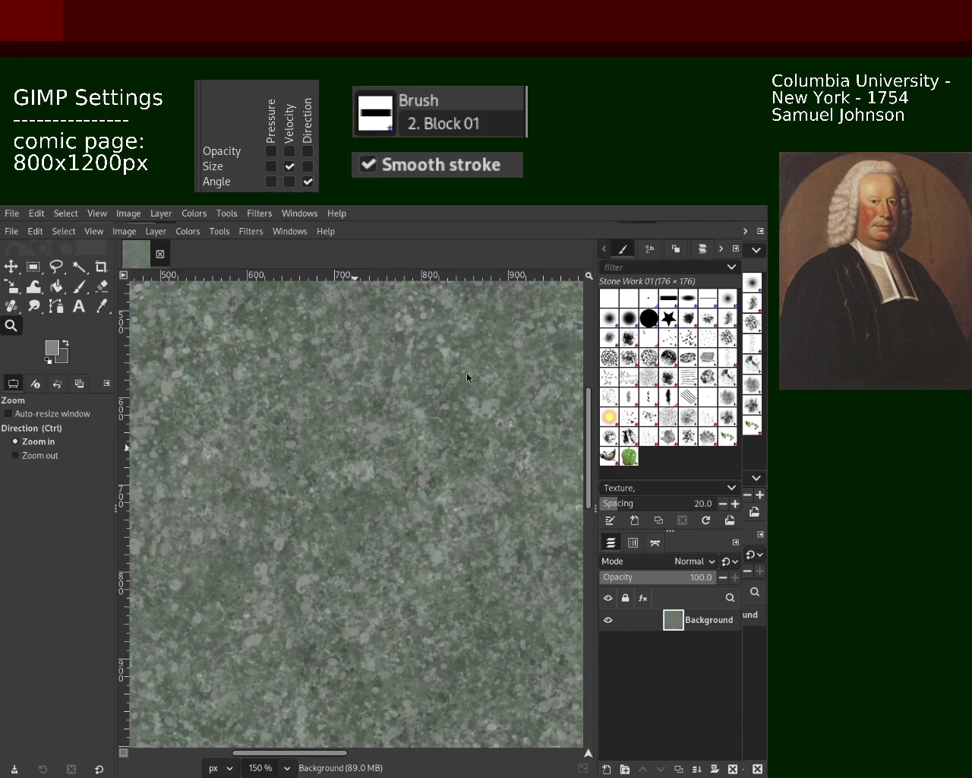
pyautogui.press('ctrl')
pyautogui.scroll(-2, 280, 408)
pyautogui.scroll(-3, 342, 440)
pyautogui.scroll(2, 418, 471)
pyautogui.scroll(-1, 473, 490)
pyautogui.scroll(-1, 473, 490)
pyautogui.scroll(1, 418, 463)
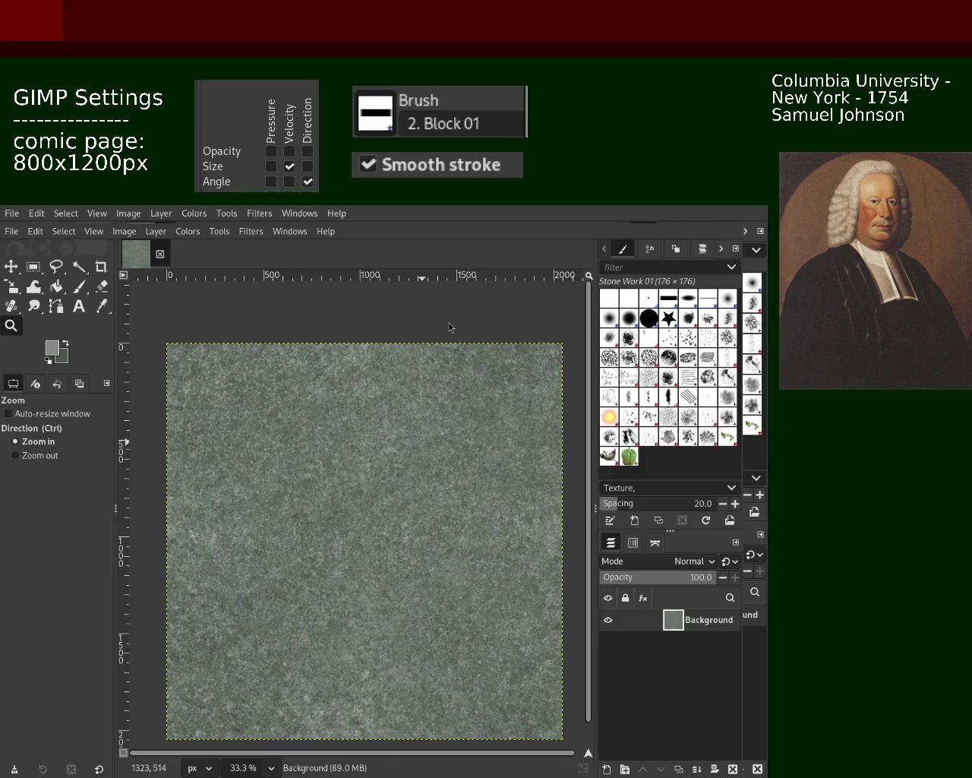
# Zoom out to 25% to view the whole textured page.
pyautogui.keyDown('ctrl'); pyautogui.click(292, 449); pyautogui.keyUp('ctrl')
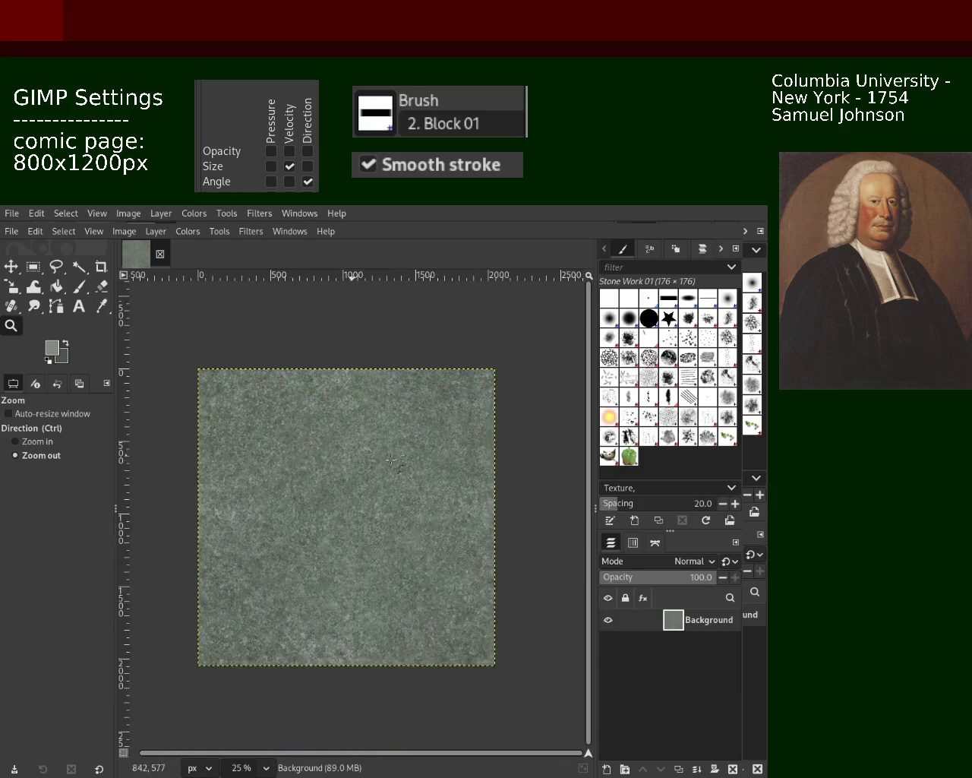
# At 150% zoom, sample a greenish grey and paint a light stone-work blotch upper left.
pyautogui.click(388, 461)
pyautogui.click(388, 461)
pyautogui.click(304, 411)
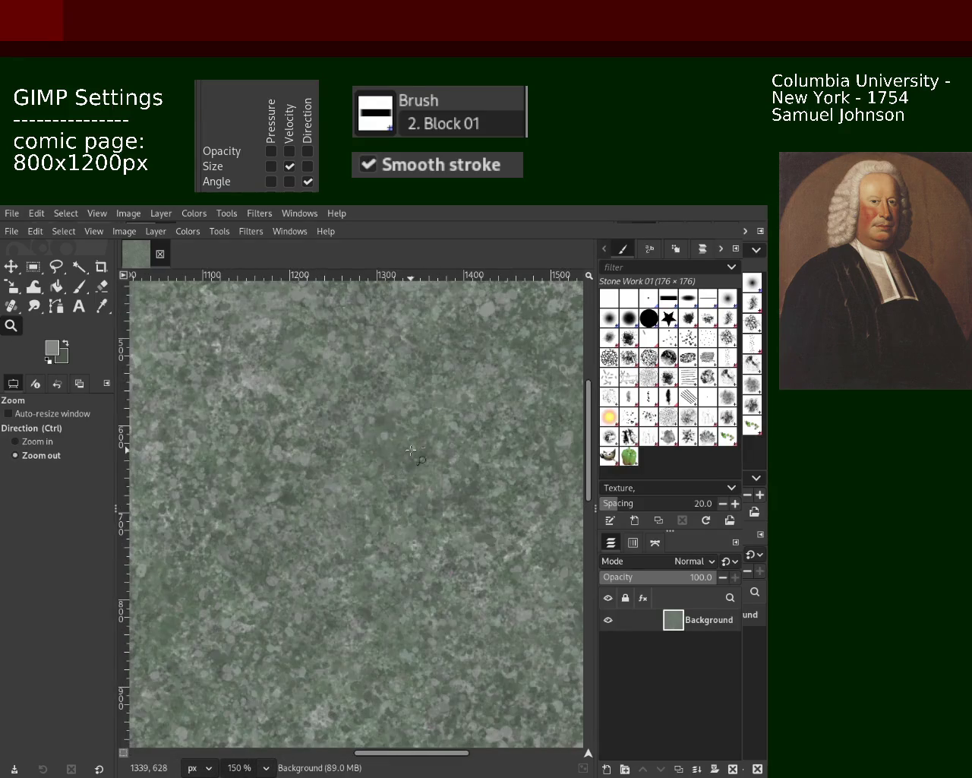
pyautogui.click(220, 363)
pyautogui.click(76, 288)
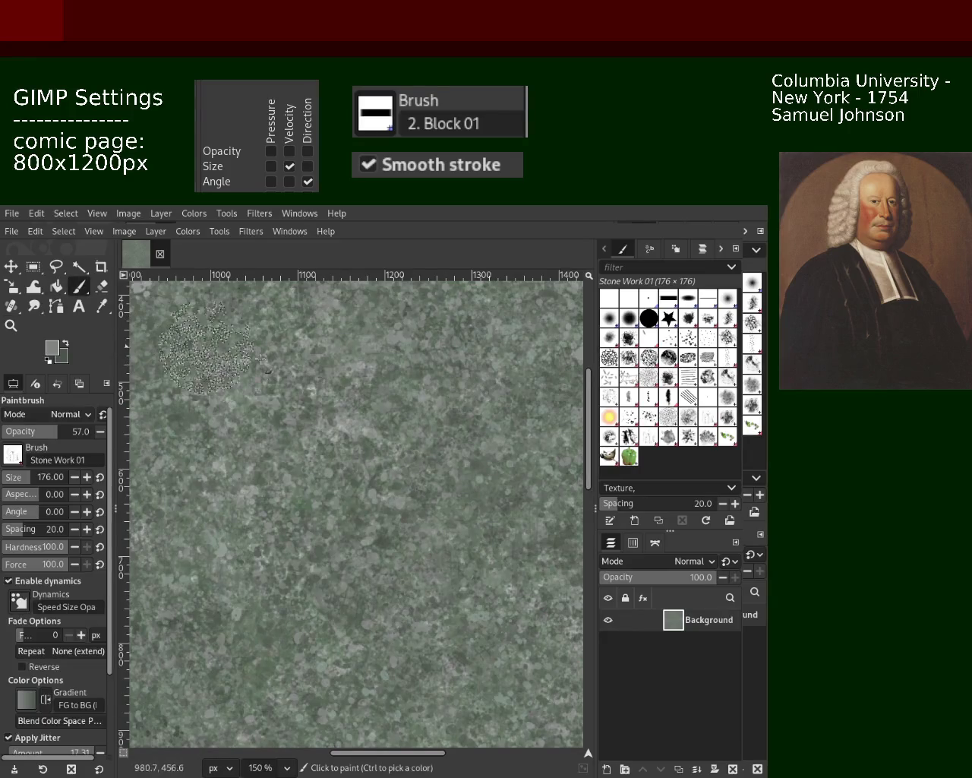
pyautogui.keyDown('ctrl'); pyautogui.click(315, 353); pyautogui.keyUp('ctrl')
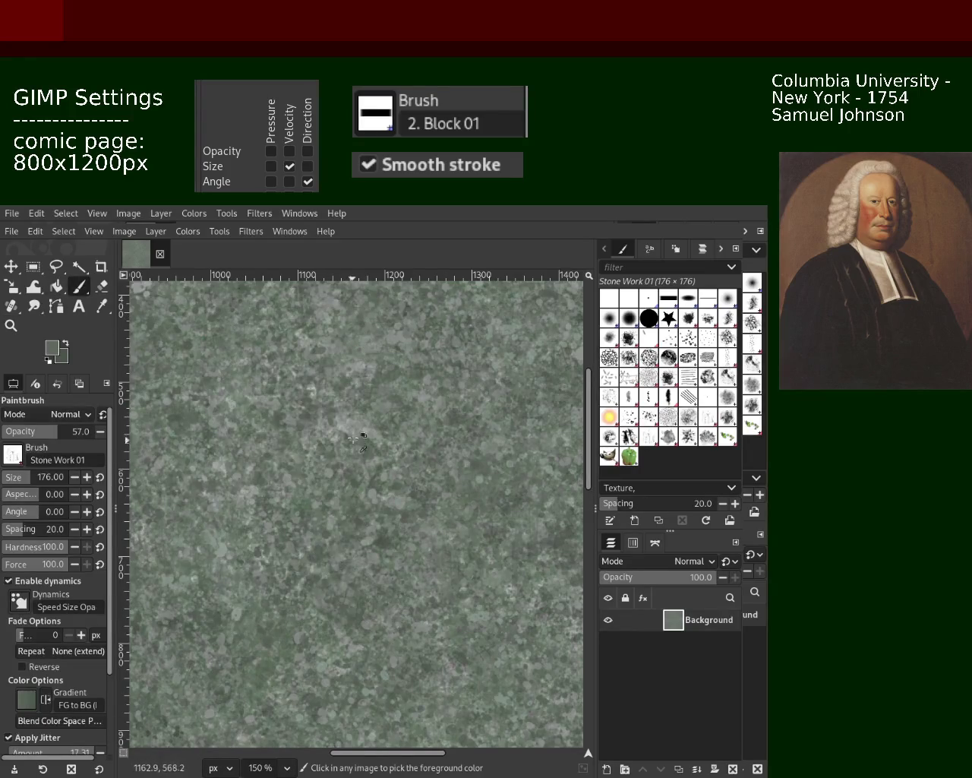
pyautogui.moveTo(338, 432); pyautogui.dragTo(334, 440)
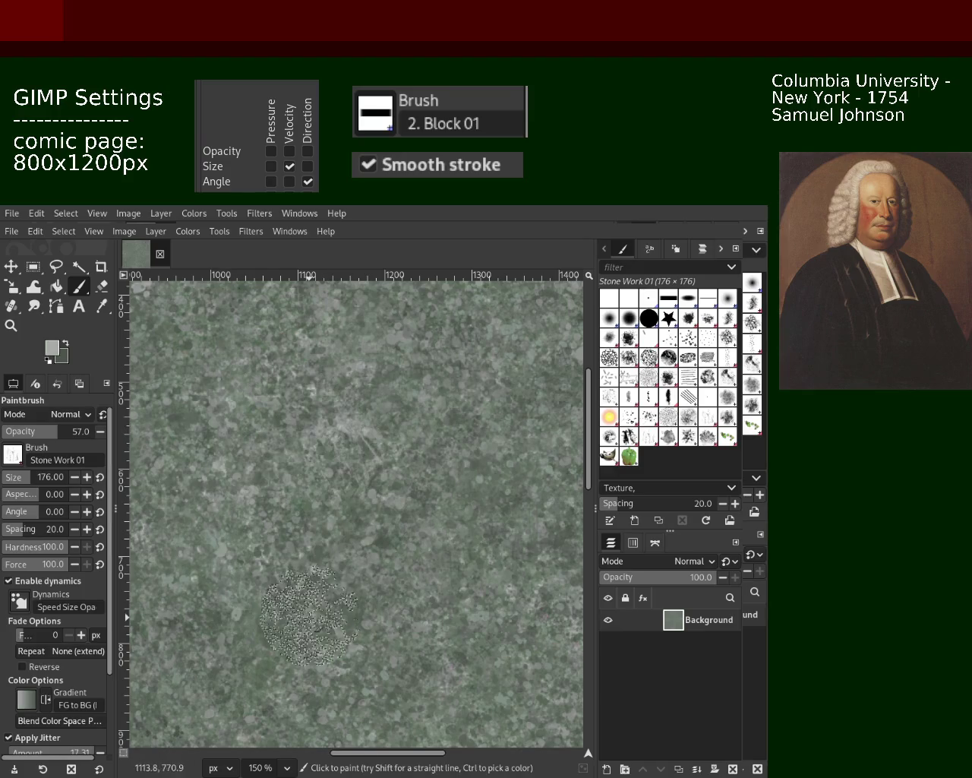
# Switch the paintbrush to the Splats 01 brush at size 200, spacing 80.
pyautogui.click(10, 325)
pyautogui.scroll(-2, 152, 384)
pyautogui.scroll(-3, 354, 508)
pyautogui.scroll(4, 354, 508)
pyautogui.scroll(-1, 354, 508)
pyautogui.scroll(1, 354, 507)
pyautogui.scroll(1, 354, 507)
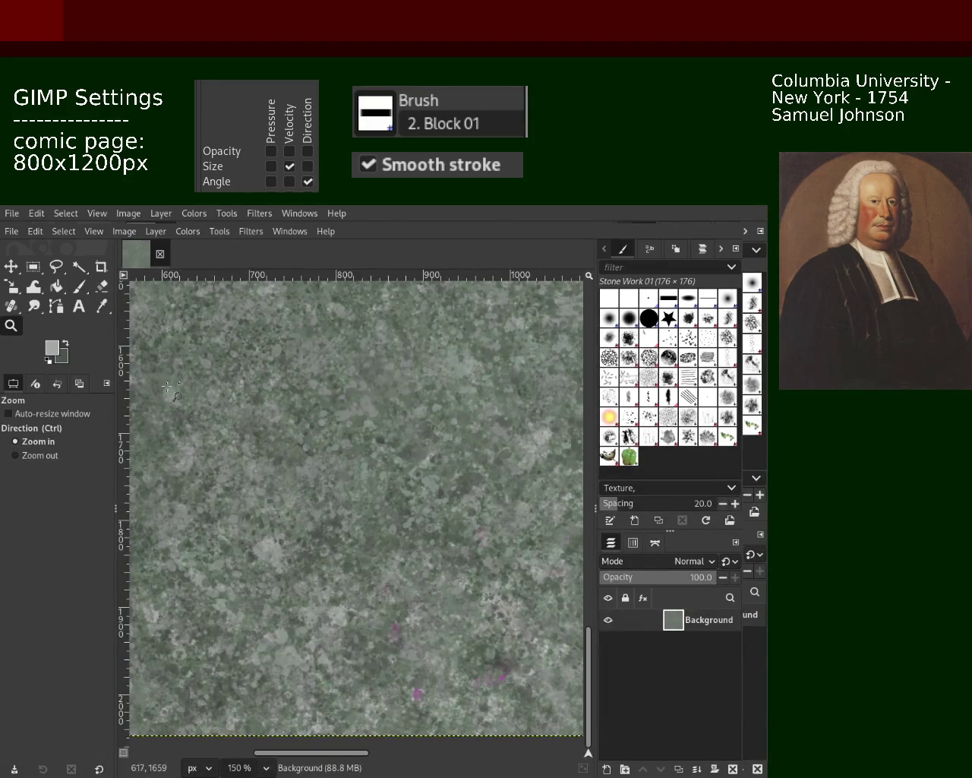
pyautogui.click(80, 288)
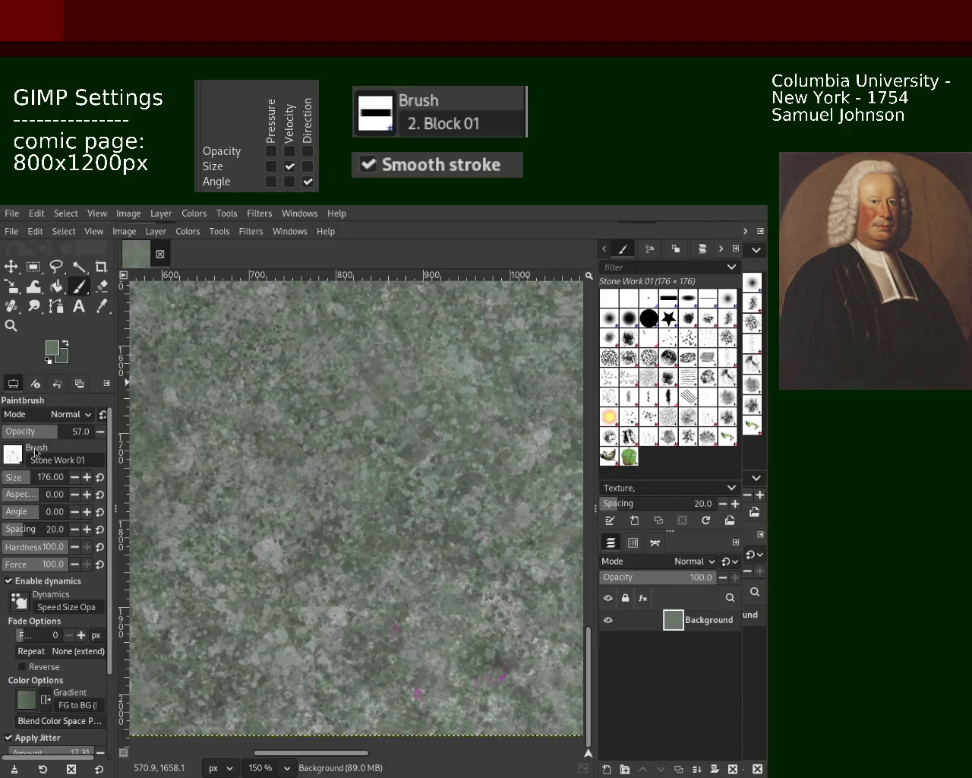
pyautogui.click(649, 437)
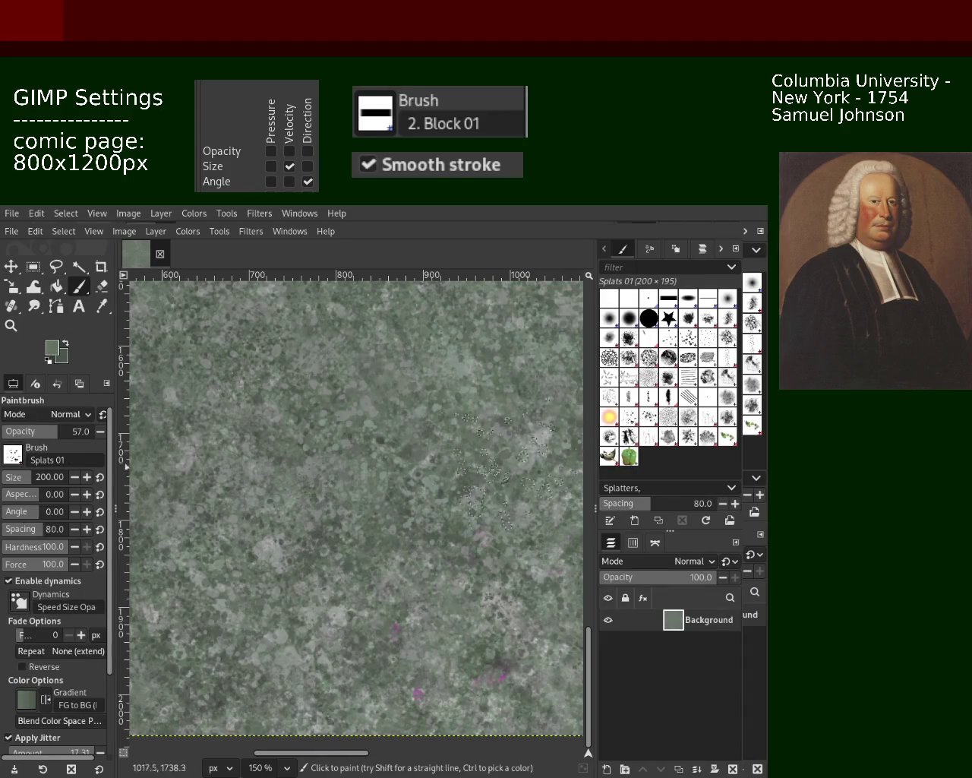
# Sample a lighter grey-green from the stone texture, zoom to inspect, and reselect the Splats 01 brush.
pyautogui.keyDown('ctrl'); pyautogui.click(309, 534); pyautogui.keyUp('ctrl')
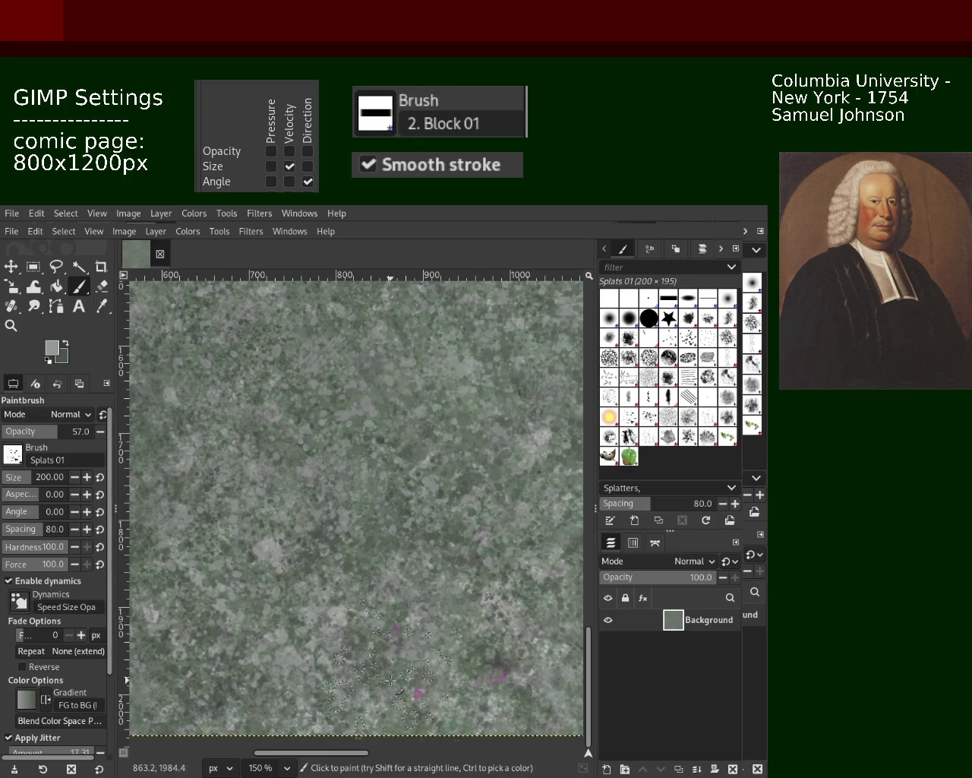
pyautogui.click(11, 325)
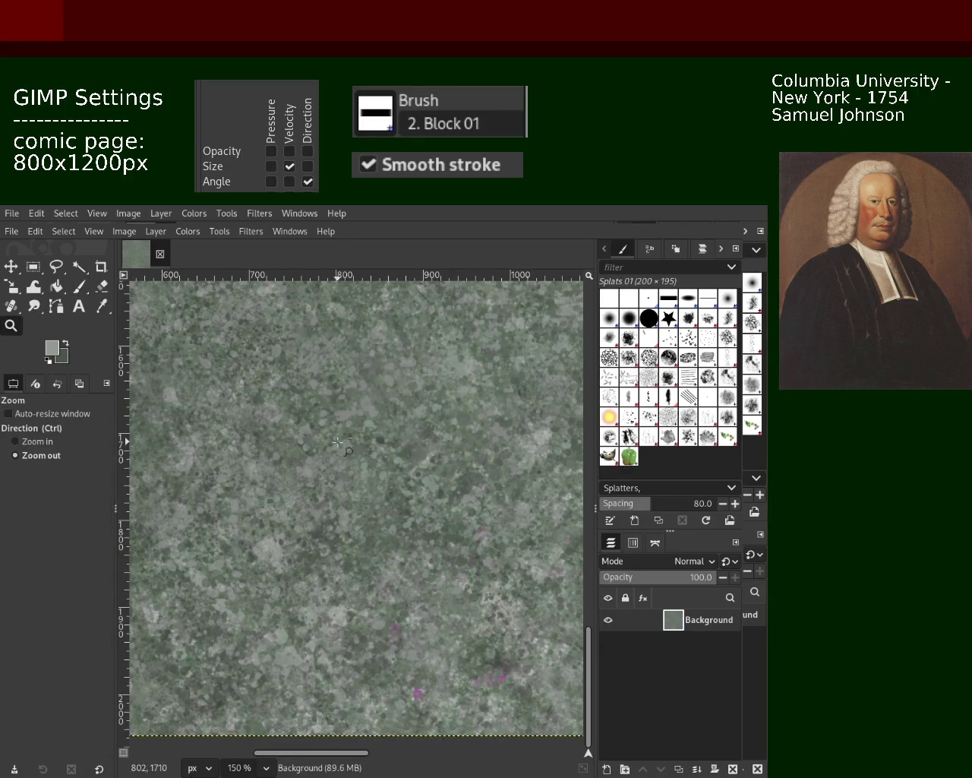
pyautogui.scroll(-4, 338, 440)
pyautogui.scroll(2, 338, 440)
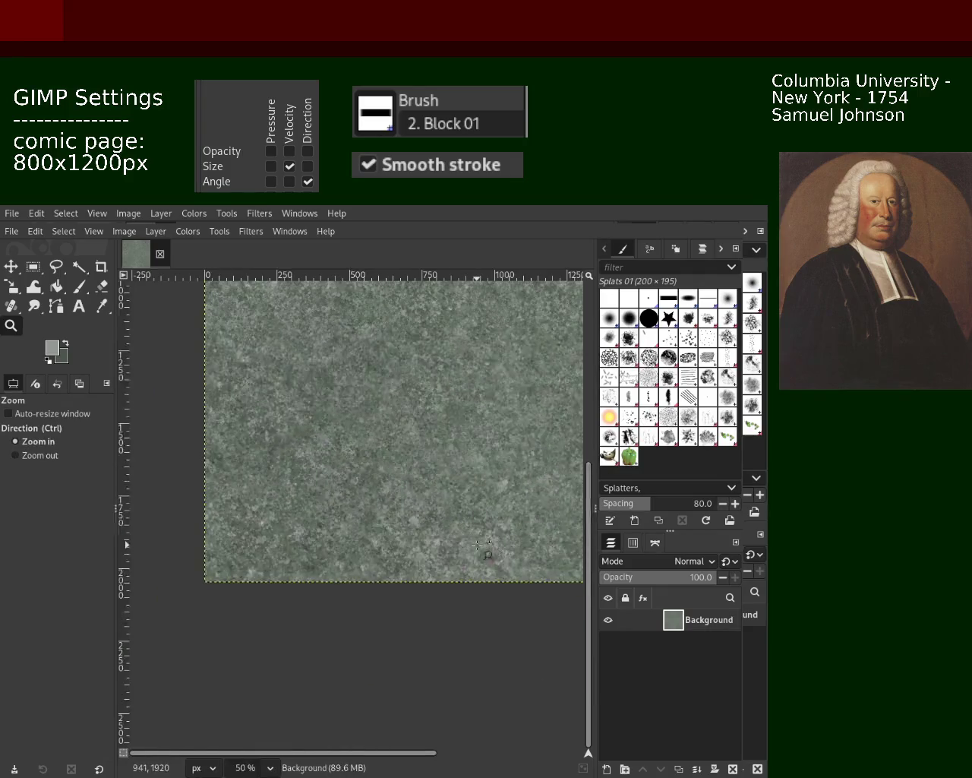
pyautogui.scroll(-2, 313, 522)
pyautogui.scroll(-2, 332, 369)
pyautogui.scroll(3, 332, 370)
pyautogui.scroll(-2, 402, 530)
pyautogui.scroll(1, 401, 529)
pyautogui.scroll(3, 380, 629)
pyautogui.scroll(1, 380, 630)
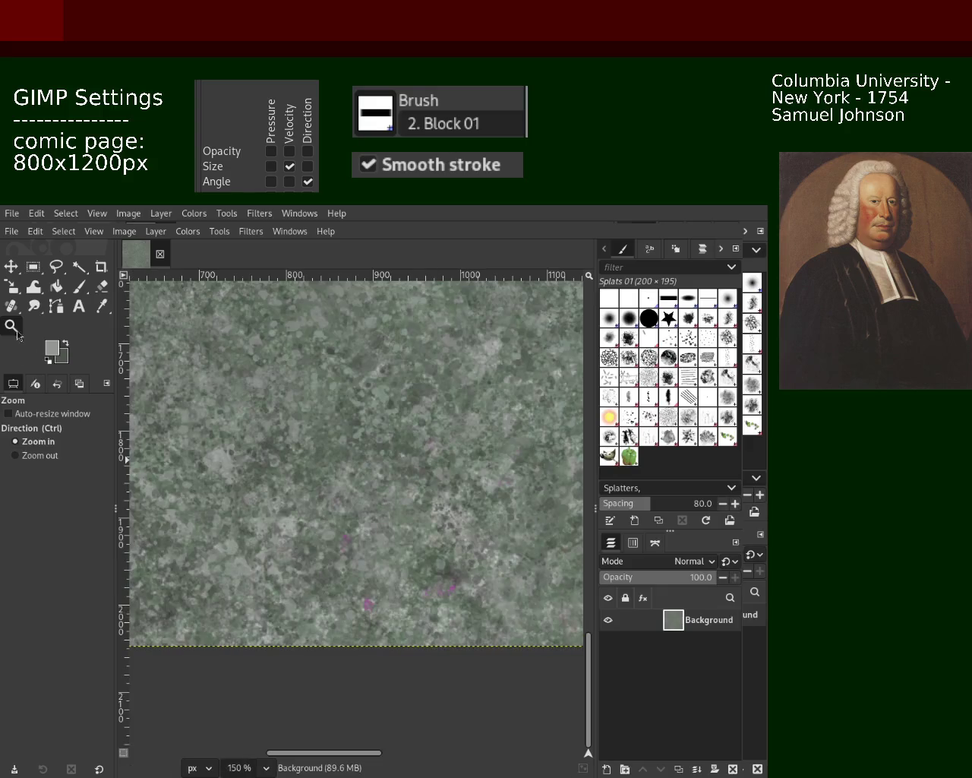
pyautogui.click(79, 288)
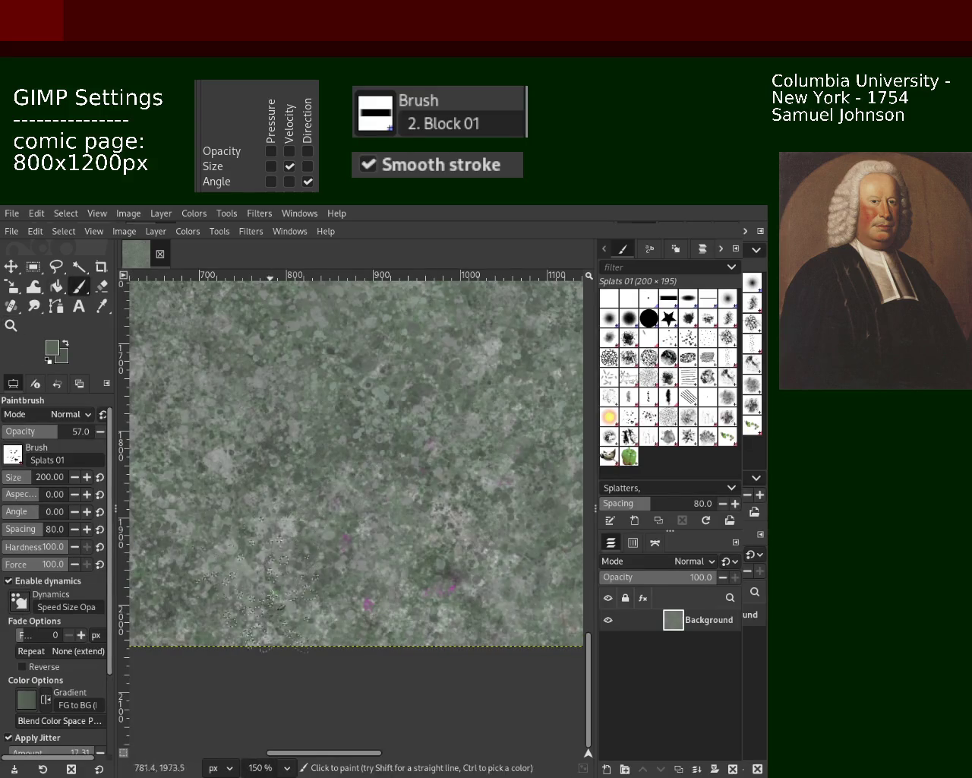
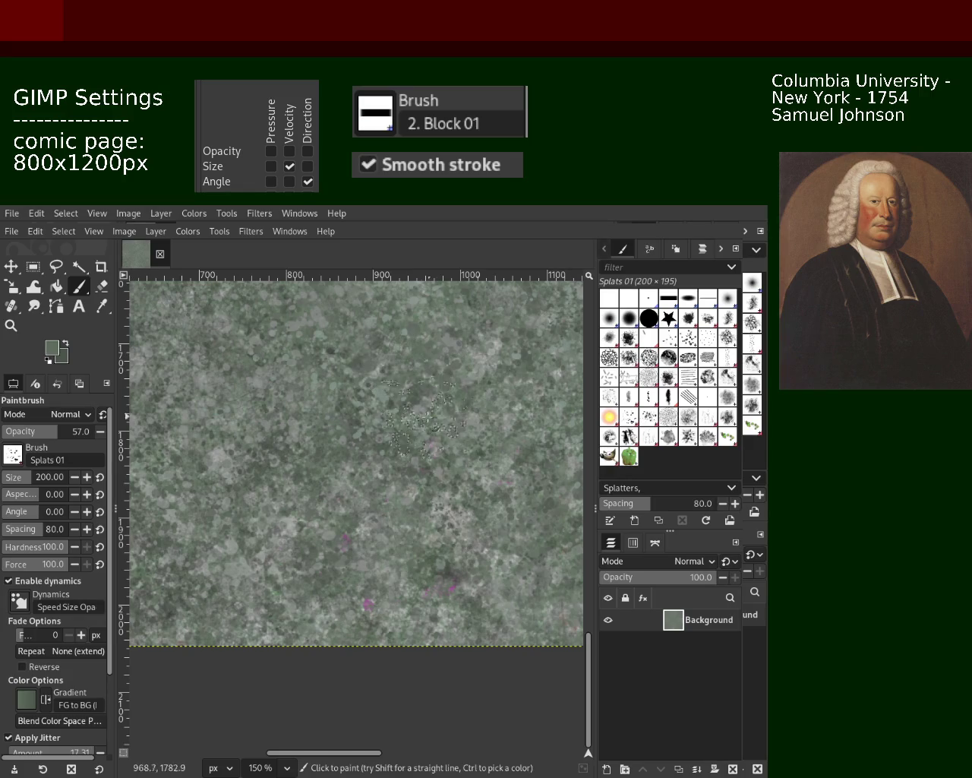
# Zoom the view to 100% and inspect the grey-green texture.
pyautogui.click(12, 325)
pyautogui.press('1')
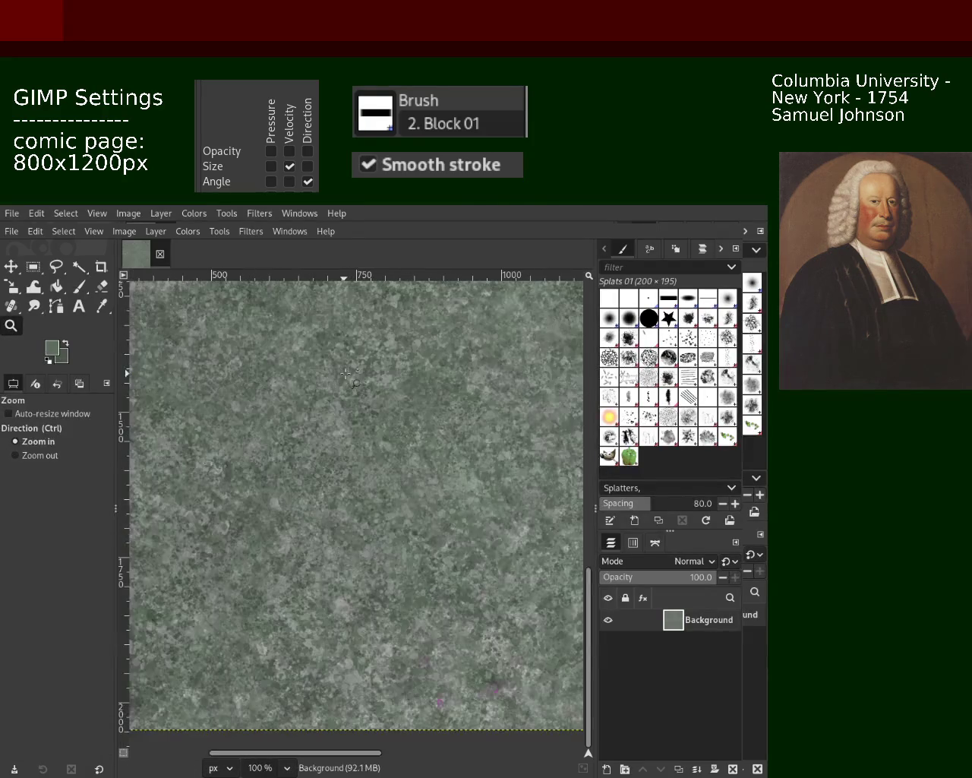
pyautogui.scroll(-2, 319, 403)
pyautogui.scroll(1, 304, 425)
pyautogui.scroll(1, 298, 434)
pyautogui.scroll(-1, 298, 434)
pyautogui.scroll(3, 298, 434)
# Pick a darker green from the texture and paint Splats 01 dabs onto the background.
pyautogui.press('p')
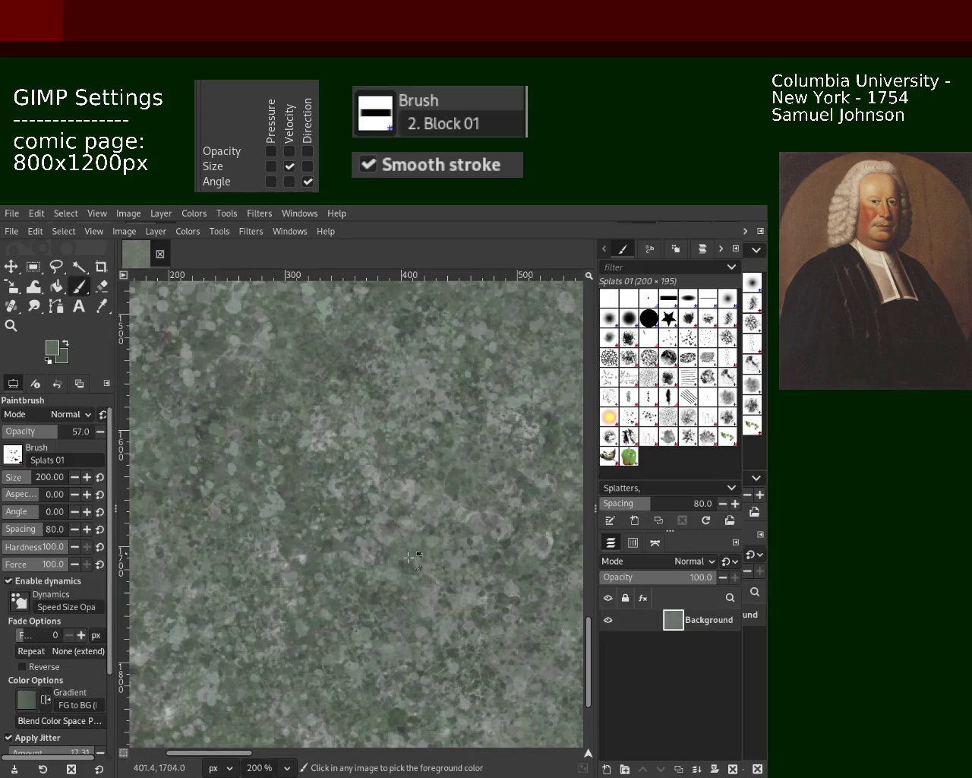
pyautogui.keyDown('ctrl'); pyautogui.click(401, 550); pyautogui.keyUp('ctrl')
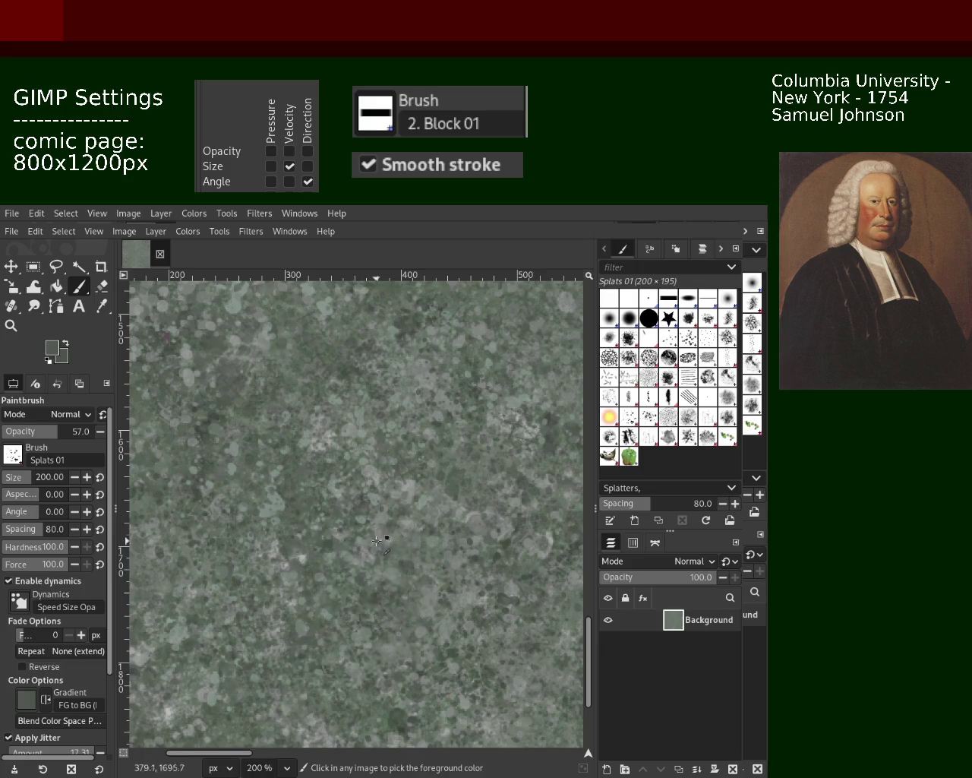
pyautogui.moveTo(375, 541); pyautogui.dragTo(378, 545)
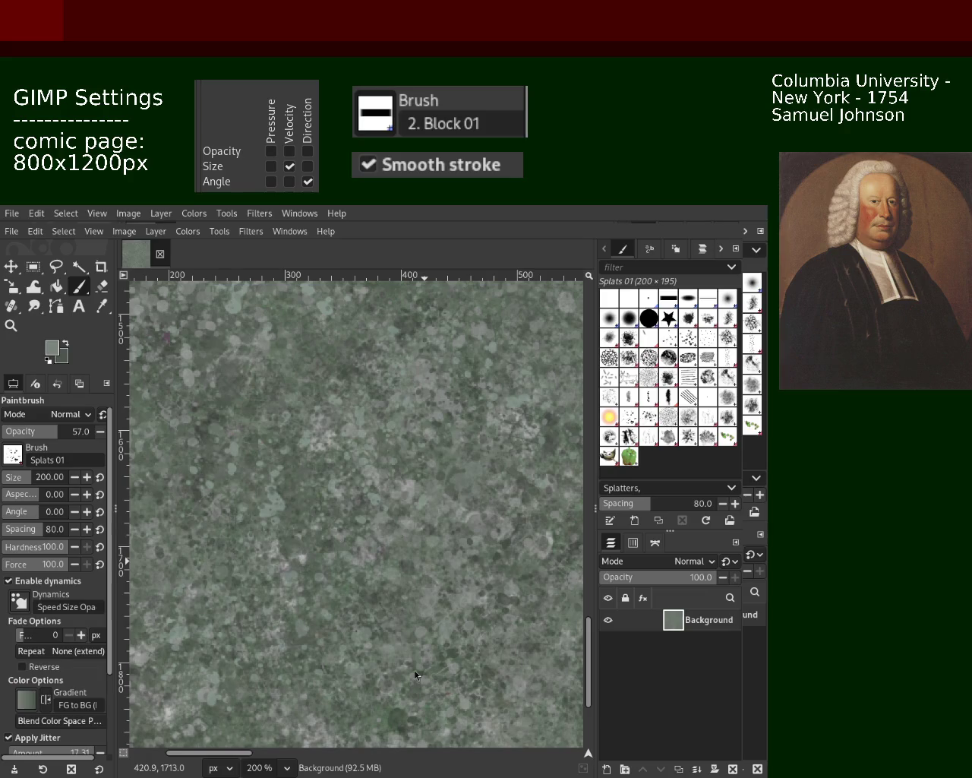
# Zoom in to 300% on the splatter texture.
pyautogui.press('z')
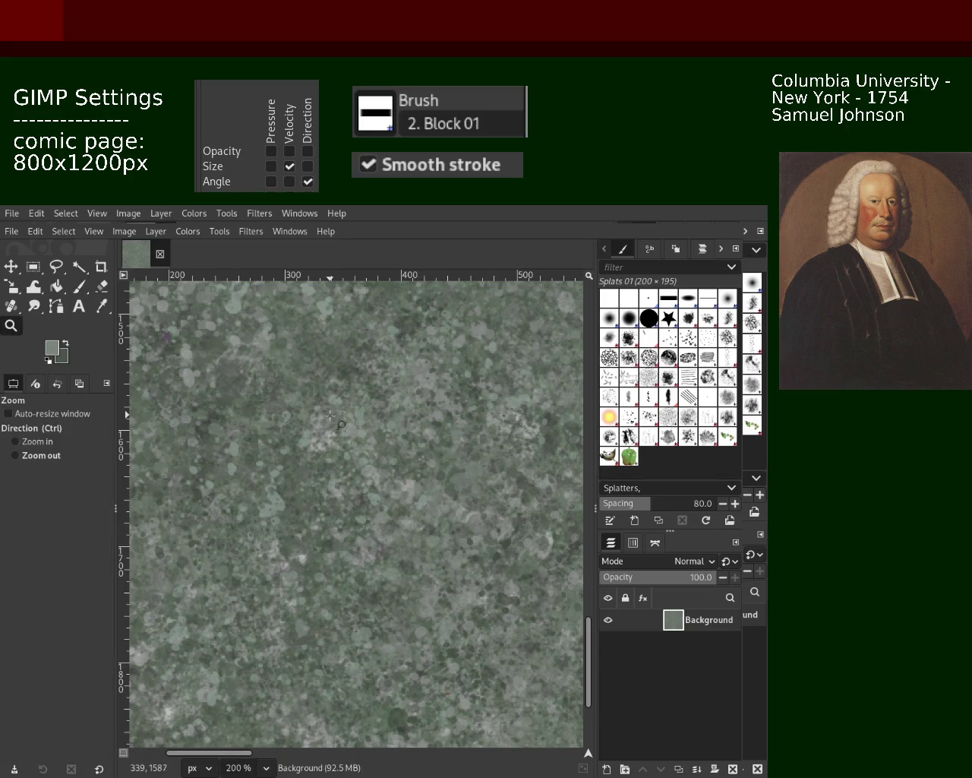
pyautogui.keyDown('ctrl'); pyautogui.click(306, 379); pyautogui.keyUp('ctrl')
pyautogui.keyDown('ctrl'); pyautogui.click(307, 378); pyautogui.keyUp('ctrl')
pyautogui.click(307, 379)
pyautogui.click(307, 378)
pyautogui.click(303, 383)
pyautogui.click(304, 383)
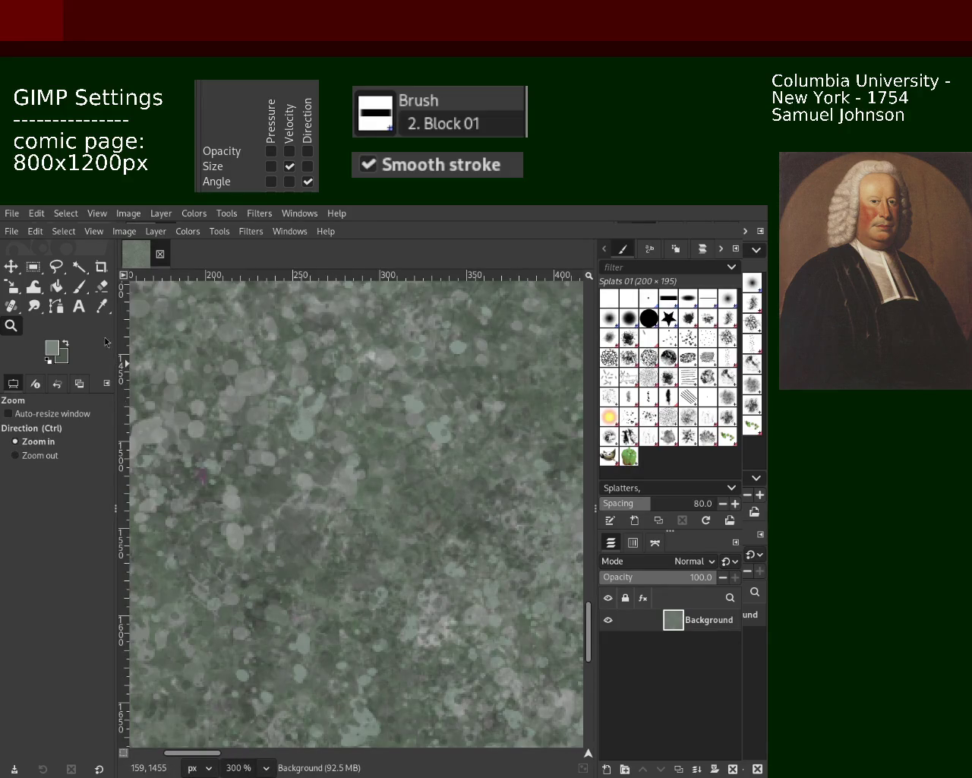
# With the Paintbrush, sample darker and lighter greens from the canvas for further splats.
pyautogui.click(79, 286)
pyautogui.keyDown('ctrl'); pyautogui.click(225, 380); pyautogui.keyUp('ctrl')
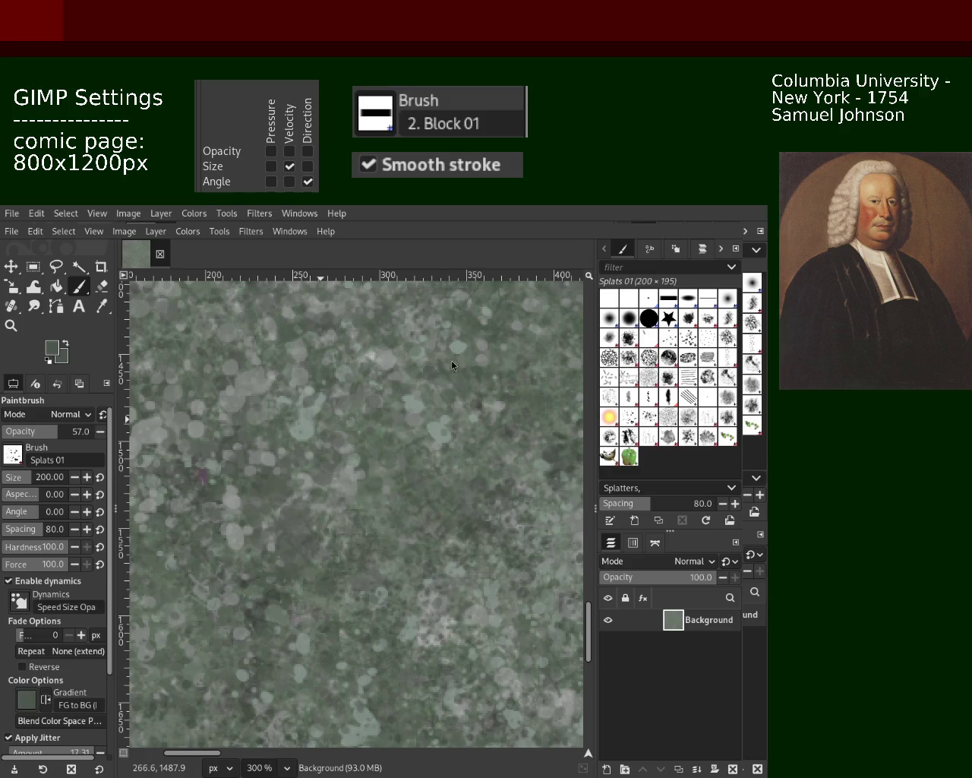
pyautogui.keyDown('ctrl'); pyautogui.click(299, 408); pyautogui.keyUp('ctrl')
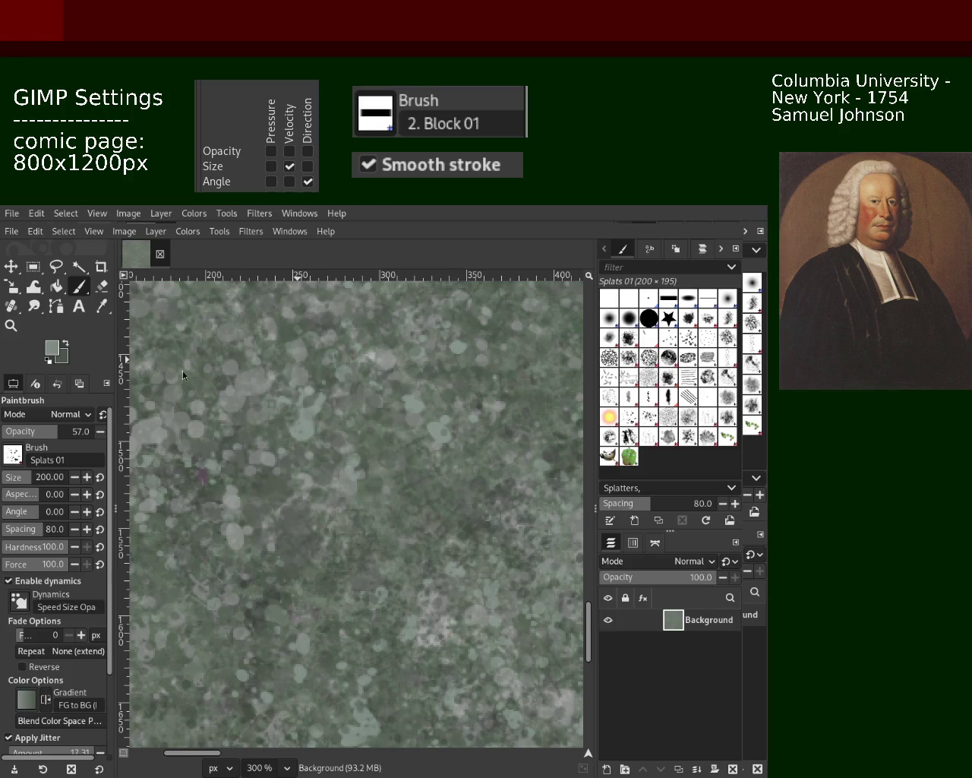
pyautogui.click(11, 325)
# Zoom out from the close-up through 150% to 66.7% to survey the texture across the page.
pyautogui.keyDown('ctrl'); pyautogui.click(365, 440); pyautogui.keyUp('ctrl')
pyautogui.keyDown('ctrl'); pyautogui.click(366, 440); pyautogui.keyUp('ctrl')
pyautogui.click(366, 439)
pyautogui.click(366, 440)
pyautogui.keyDown('ctrl'); pyautogui.click(363, 463); pyautogui.keyUp('ctrl')
pyautogui.keyDown('ctrl'); pyautogui.click(362, 479); pyautogui.keyUp('ctrl')
pyautogui.click(358, 502)
pyautogui.click(358, 511)
pyautogui.click(358, 510)
pyautogui.keyDown('ctrl'); pyautogui.click(380, 471); pyautogui.keyUp('ctrl')
pyautogui.keyDown('ctrl'); pyautogui.click(402, 449); pyautogui.keyUp('ctrl')
pyautogui.click(433, 411)
pyautogui.click(448, 387)
pyautogui.keyDown('ctrl'); pyautogui.click(472, 365); pyautogui.keyUp('ctrl')
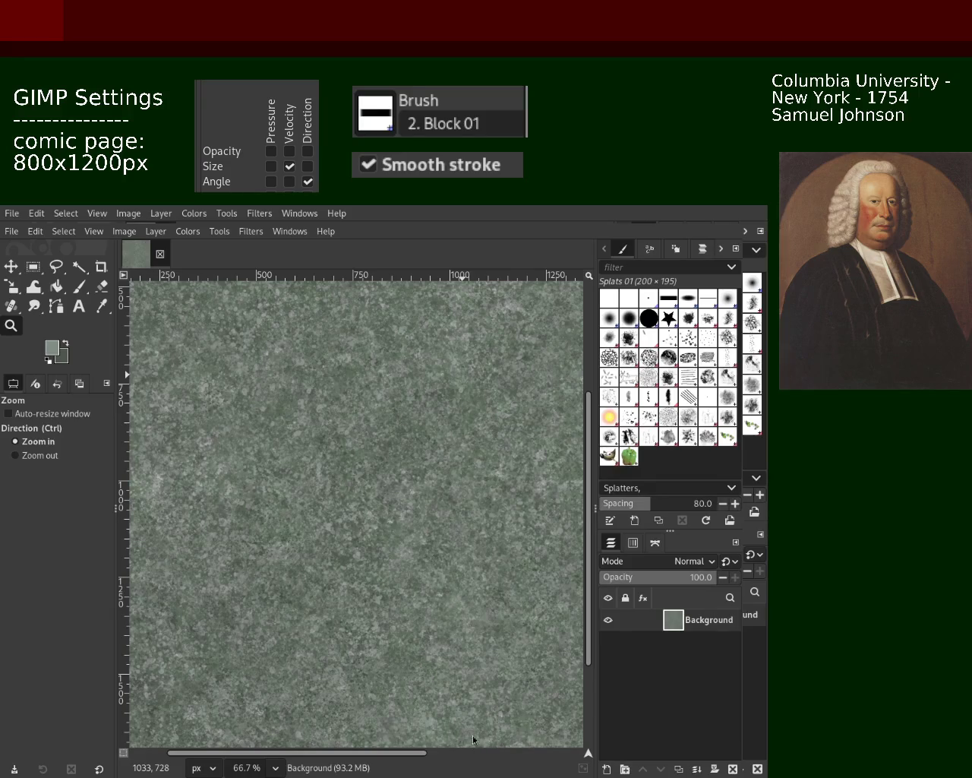
# Zoom in and out over the background to check the texture.
pyautogui.press('ctrl')
pyautogui.scroll(-1, 452, 456)
pyautogui.scroll(-1, 373, 582)
pyautogui.scroll(2, 349, 532)
pyautogui.scroll(1, 312, 490)
pyautogui.scroll(-1, 312, 490)
pyautogui.scroll(1, 372, 517)
pyautogui.scroll(1, 433, 539)
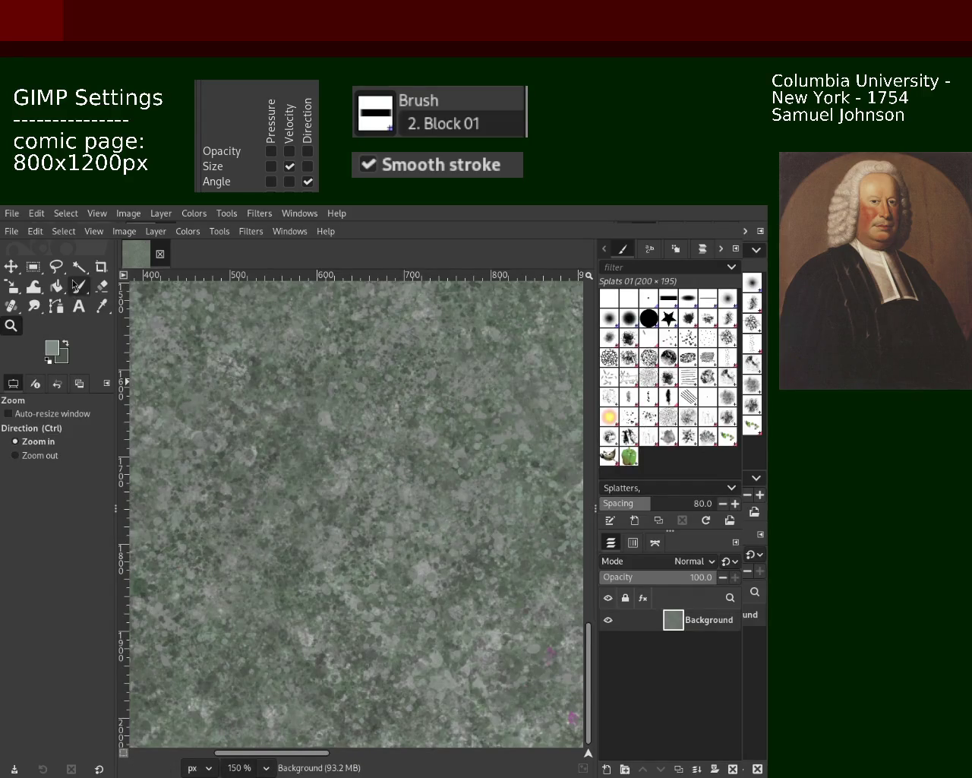
# Select the Texture Hose 02 brush, zoom to 200%, and dab it onto the background.
pyautogui.click(649, 438)
pyautogui.click(351, 669)
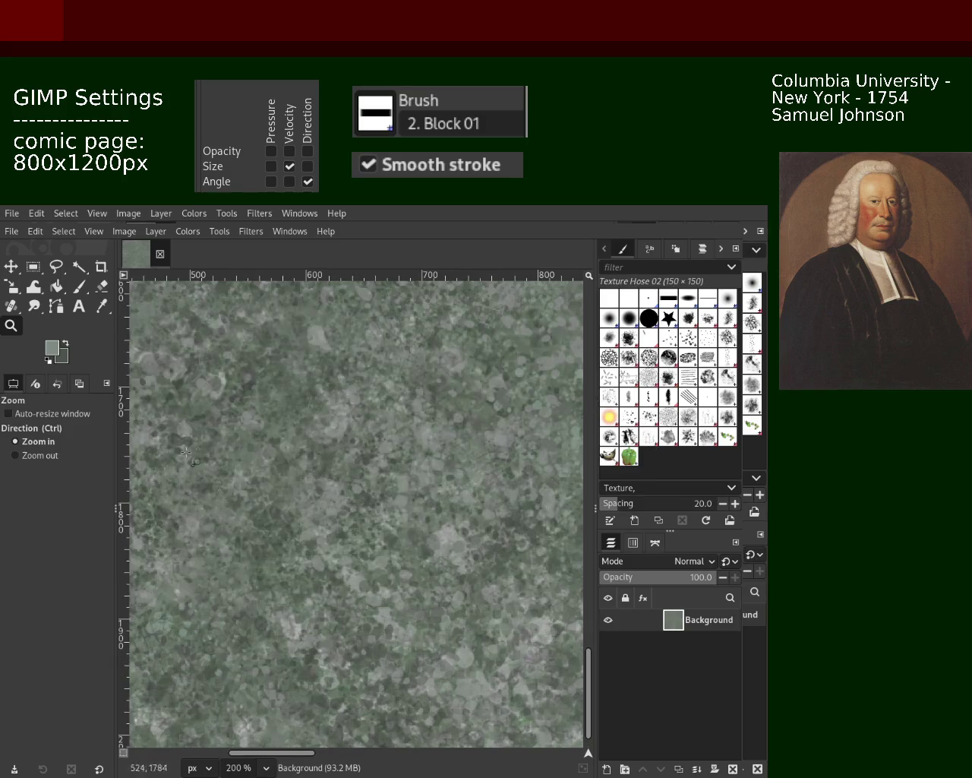
pyautogui.press('p')
pyautogui.click(357, 699)
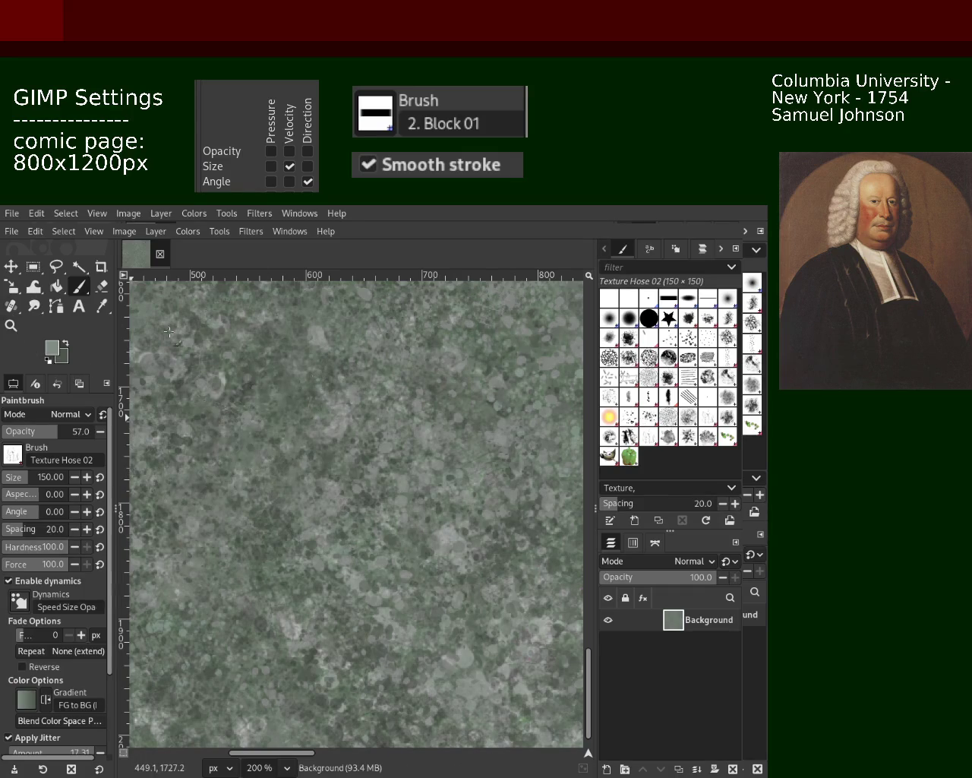
# Sample a darker tone, reselect the Splats 01 brush, then sample a lighter canvas colour.
pyautogui.keyDown('ctrl'); pyautogui.click(365, 582); pyautogui.keyUp('ctrl')
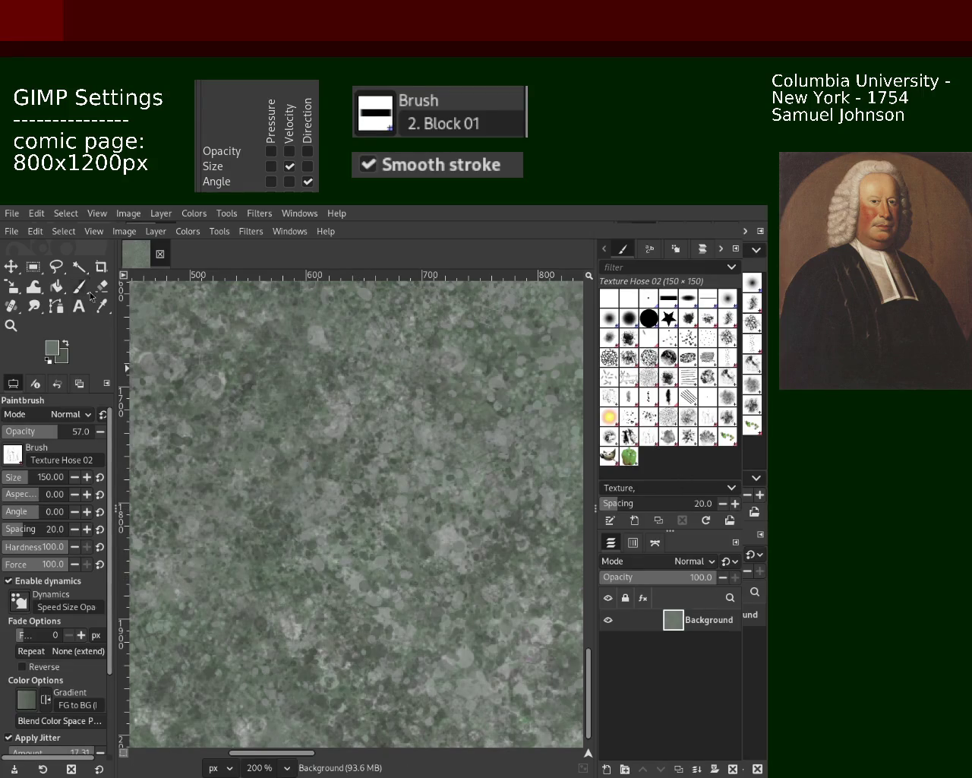
pyautogui.click(629, 417)
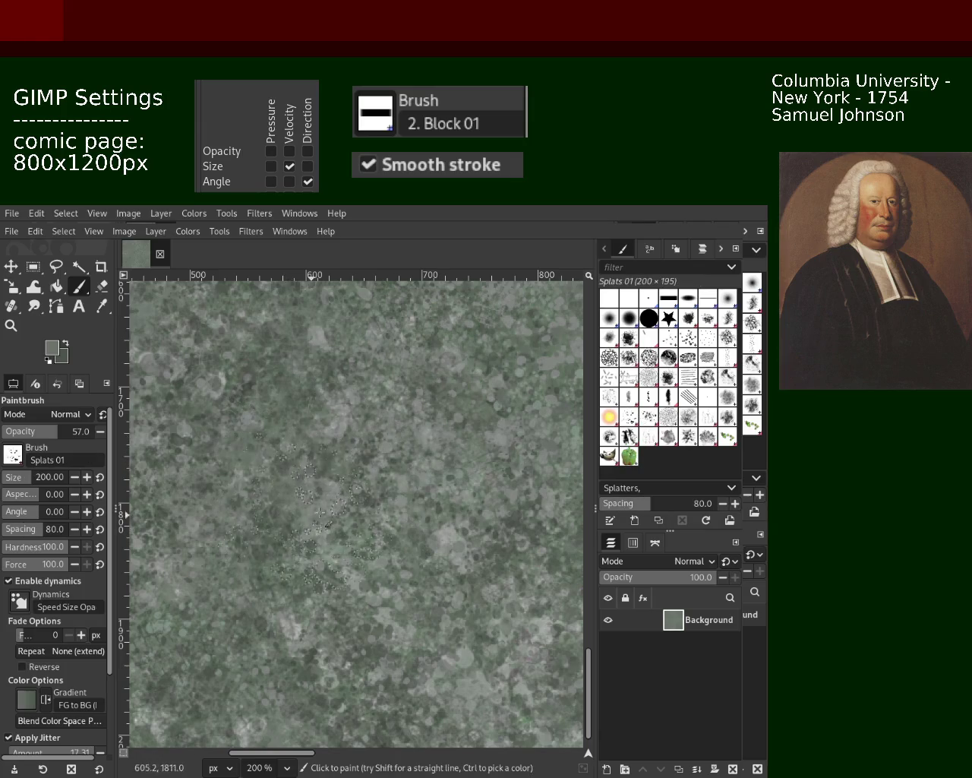
pyautogui.keyDown('ctrl'); pyautogui.click(320, 466); pyautogui.keyUp('ctrl')
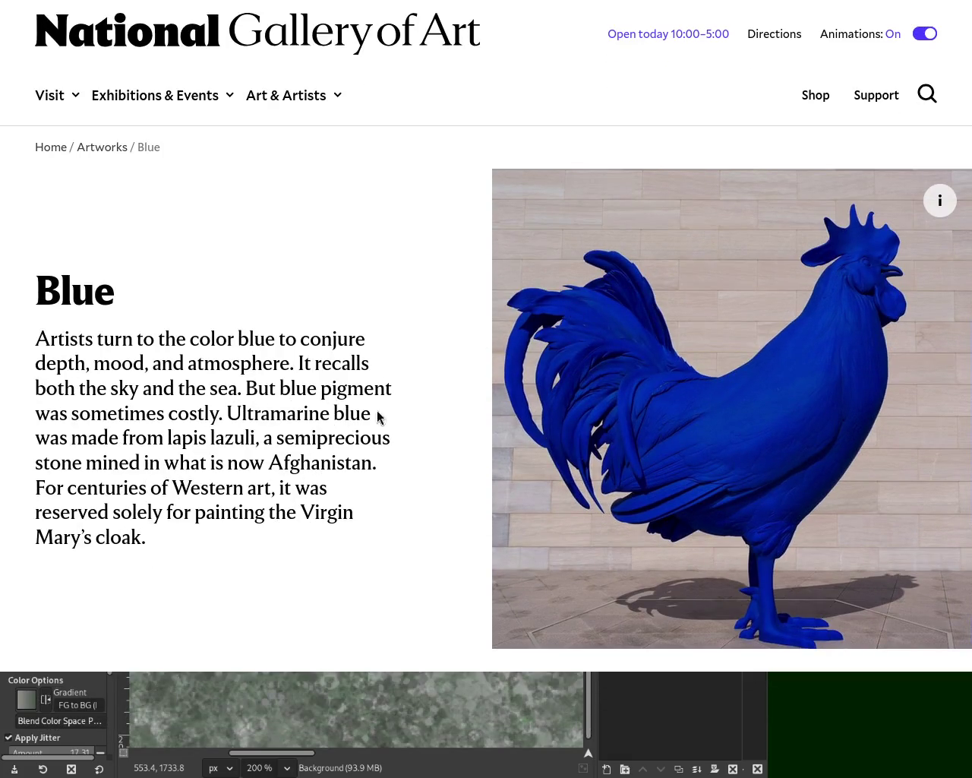
# Highlight the sentences about costly blue pigment in the Blue page's text.
pyautogui.moveTo(35, 342)
pyautogui.mouseDown()
pyautogui.moveTo(220, 358)
pyautogui.moveTo(266, 380)
pyautogui.mouseUp()
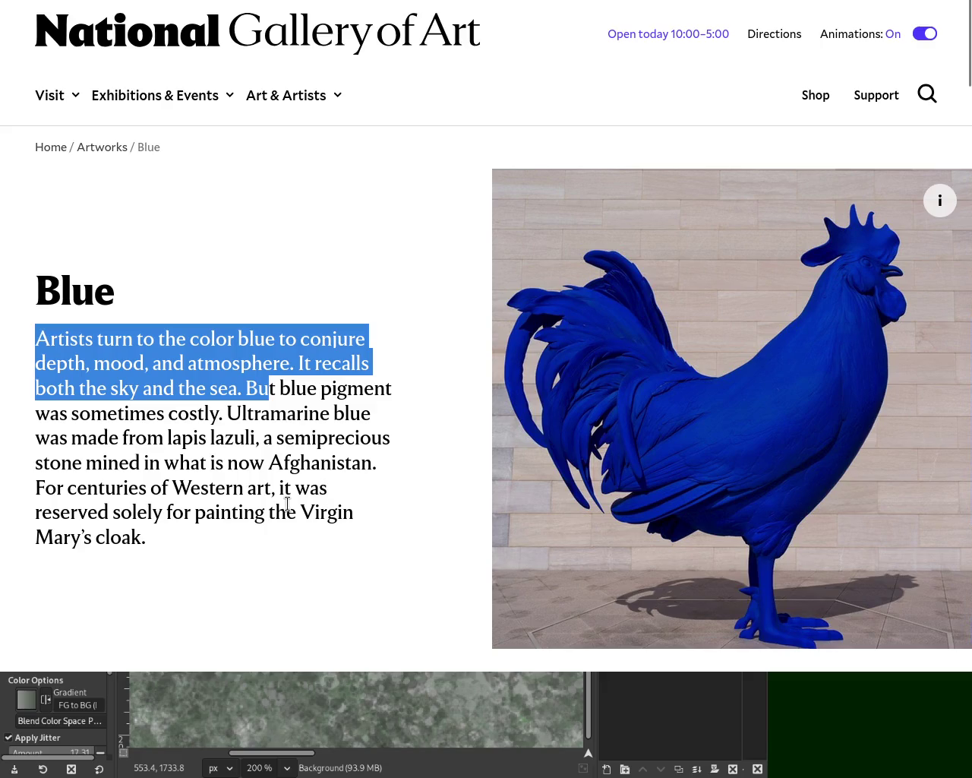
pyautogui.click(303, 397)
pyautogui.moveTo(257, 388)
pyautogui.mouseDown()
pyautogui.moveTo(219, 414)
pyautogui.moveTo(245, 388)
pyautogui.mouseUp()
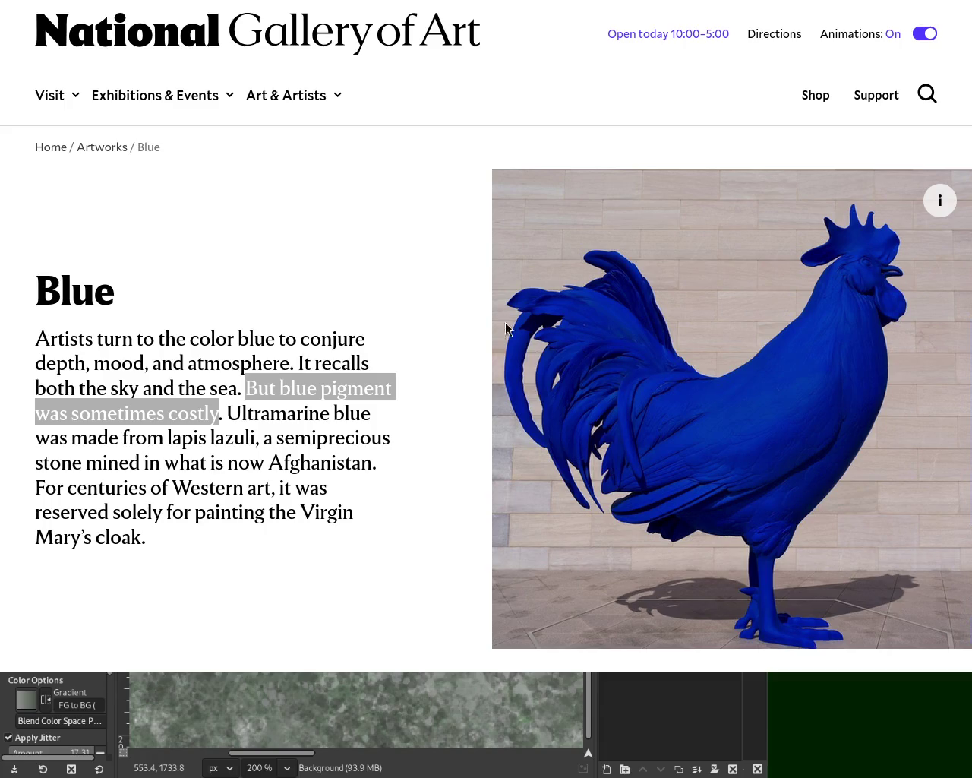
pyautogui.scroll(1, 764, 34)
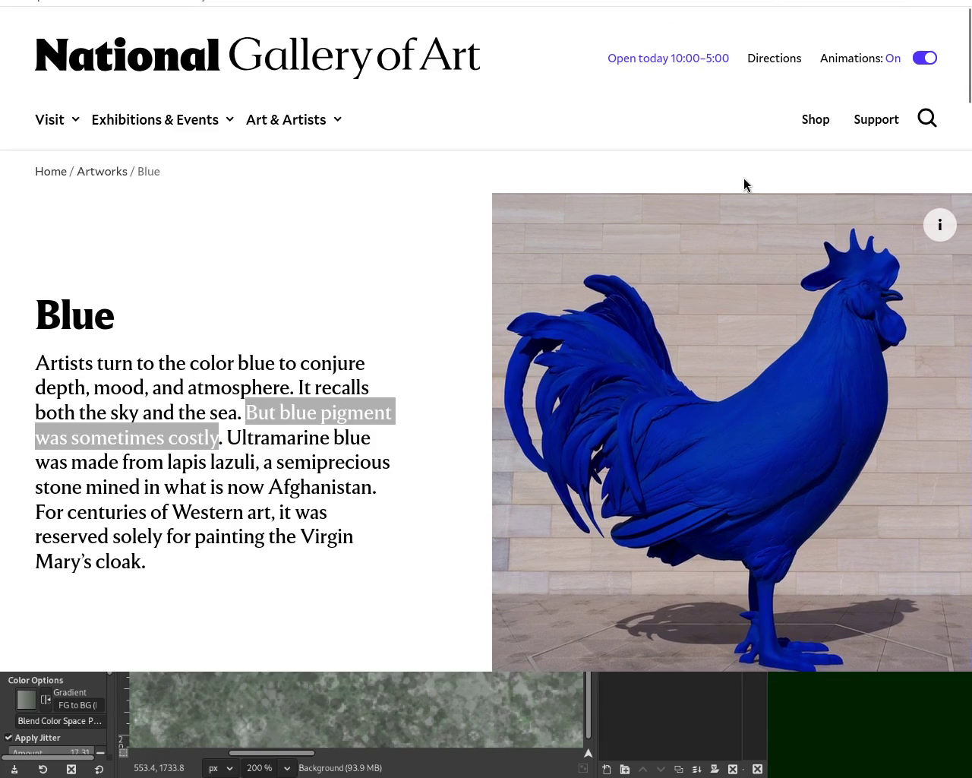
pyautogui.scroll(-3, 916, 228)
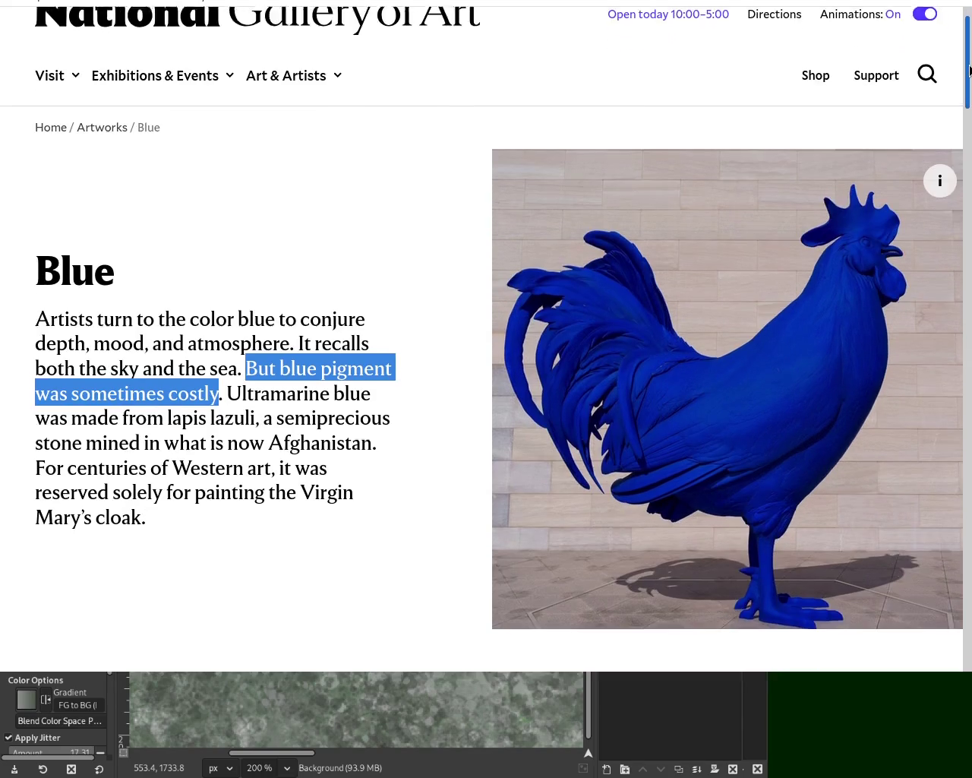
pyautogui.click(241, 375)
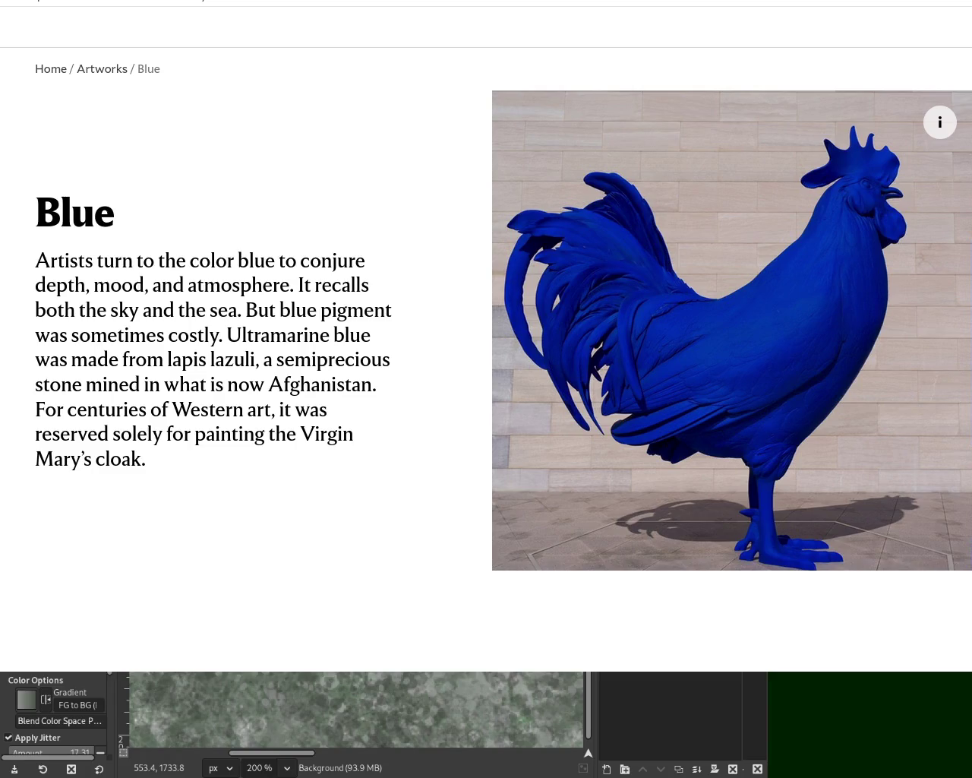
pyautogui.hotkey('ctrl', 't')
# Search DuckDuckGo for the five first Saturdays devotion and open the Holy Cross parish article.
pyautogui.write('5 m')
pyautogui.write('rst saturday devtion against the heresies')
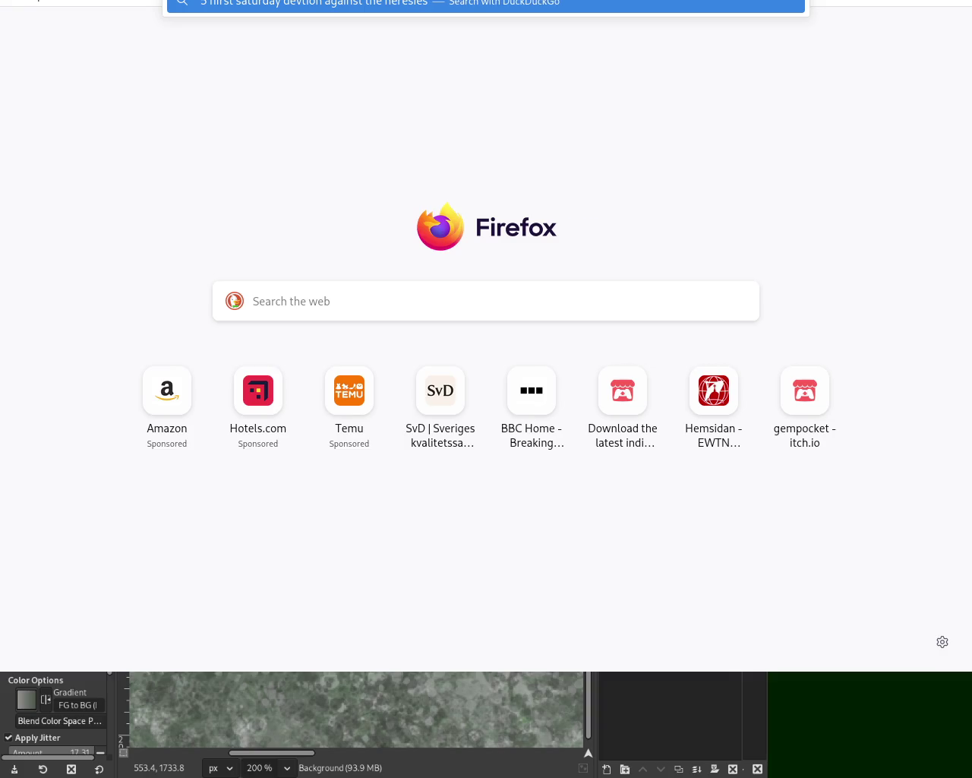
pyautogui.write(' from the immaculate hear')
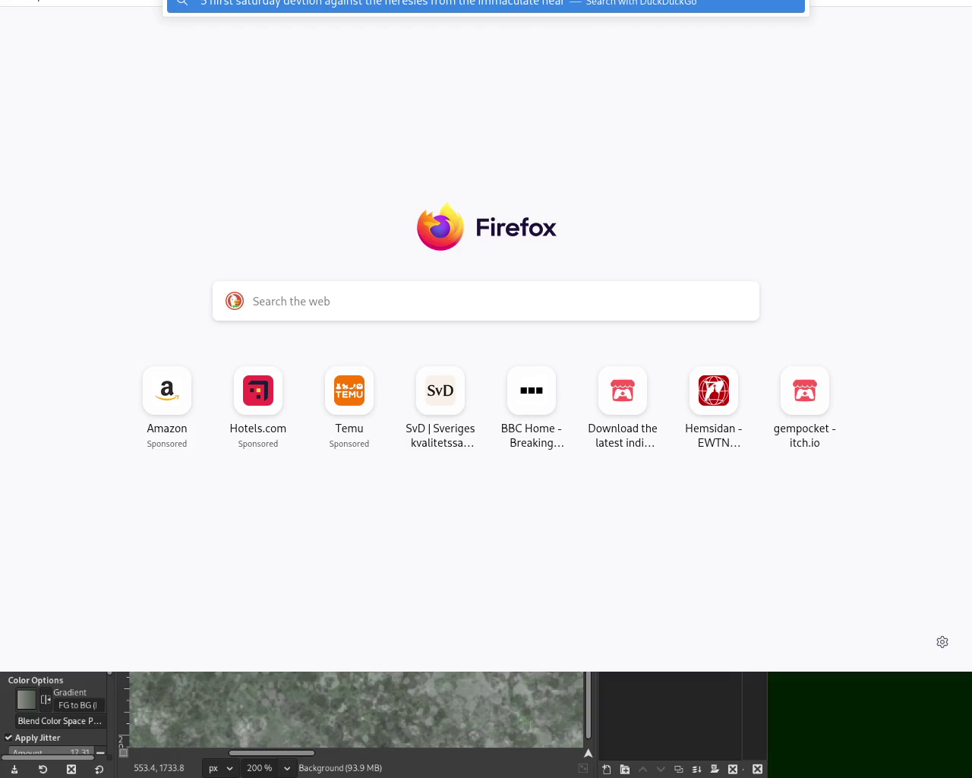
pyautogui.write('t')
pyautogui.press('Return')
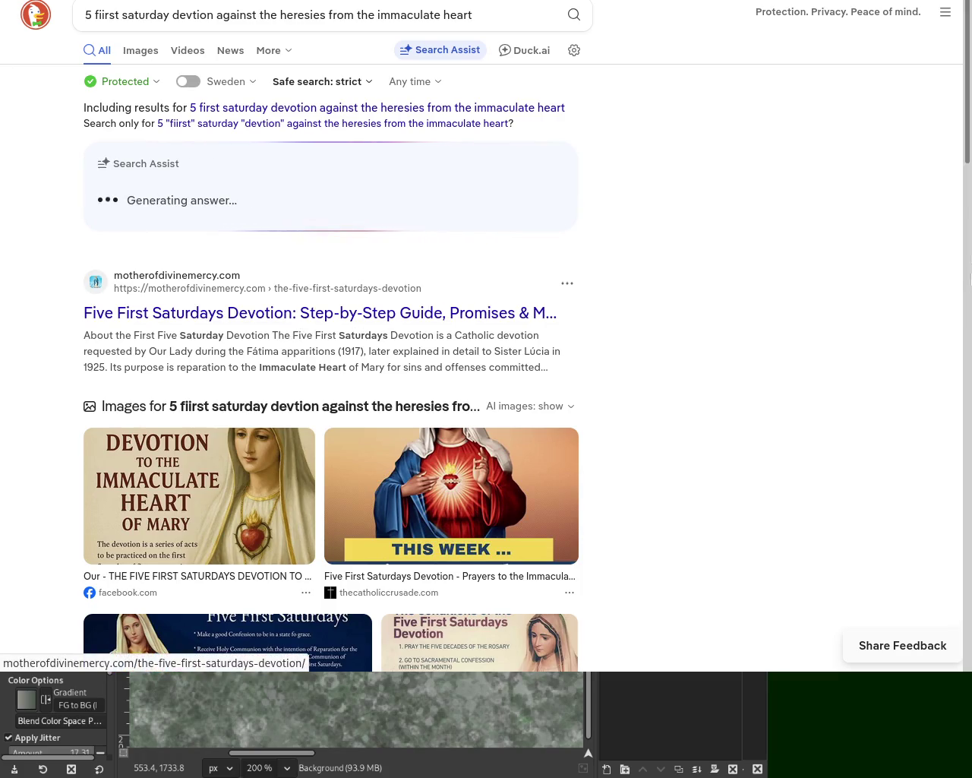
pyautogui.moveTo(968, 121); pyautogui.dragTo(967, 235)
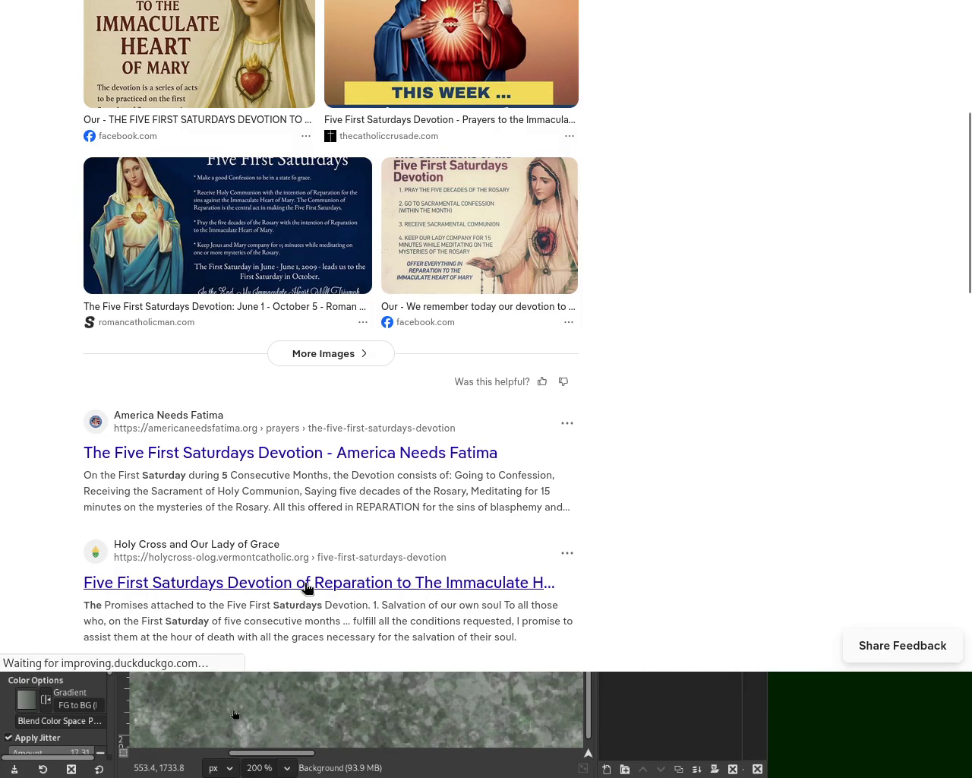
pyautogui.click(397, 618)
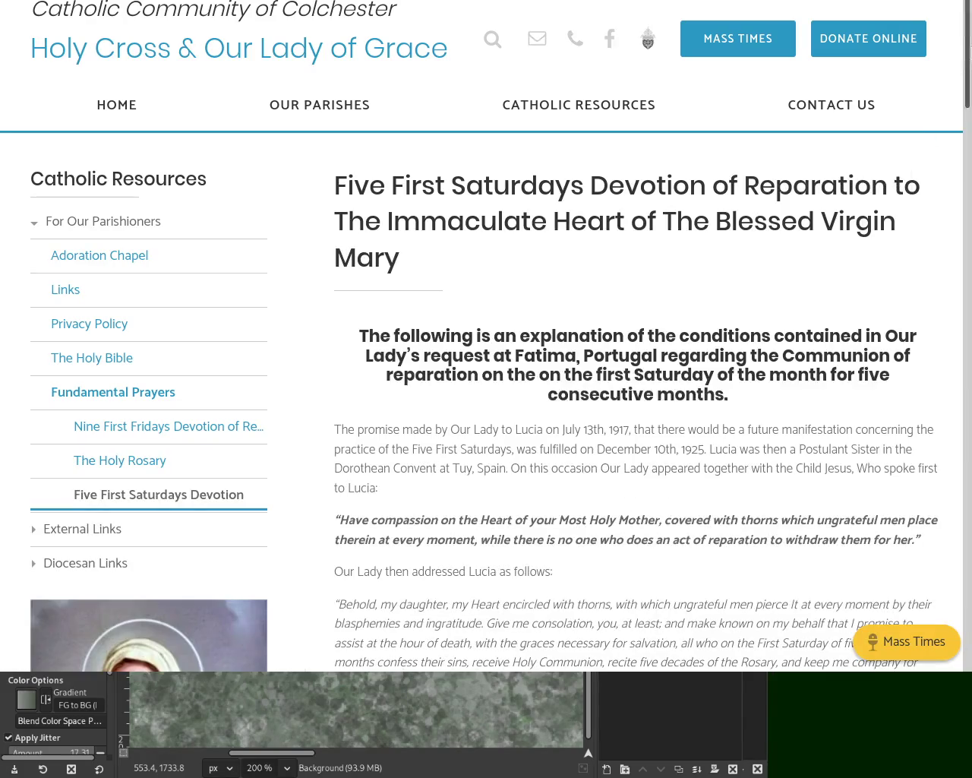
# Scroll down through the Five Saturdays article.
pyautogui.scroll(-5, 486, 341)
pyautogui.scroll(-1, 500, 351)
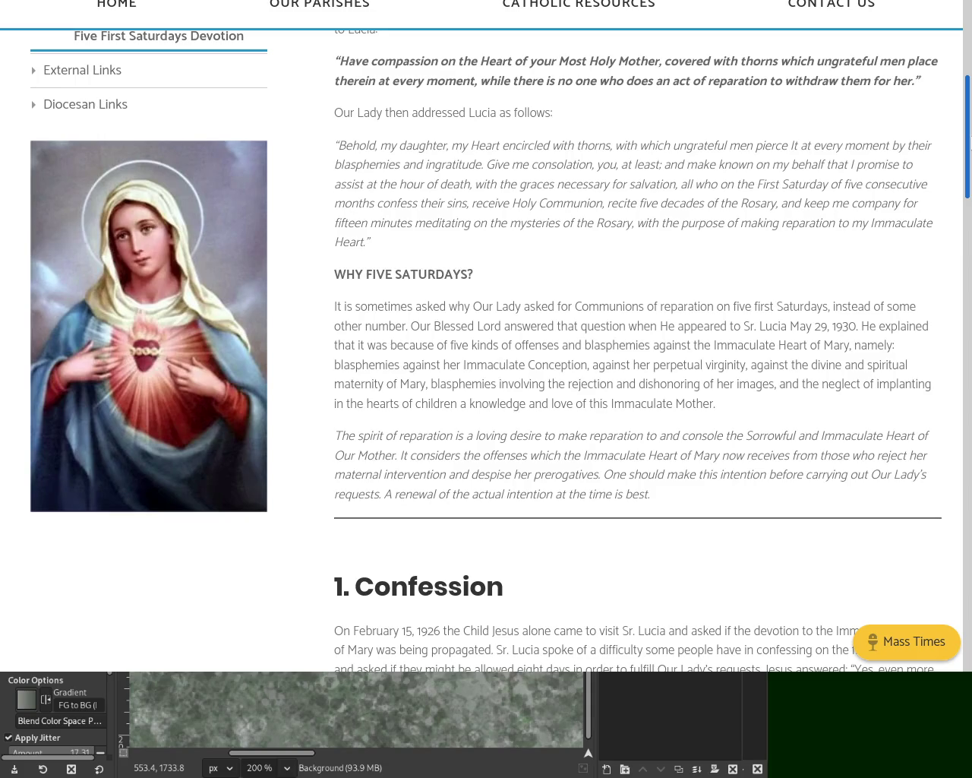
pyautogui.scroll(-1, 486, 354)
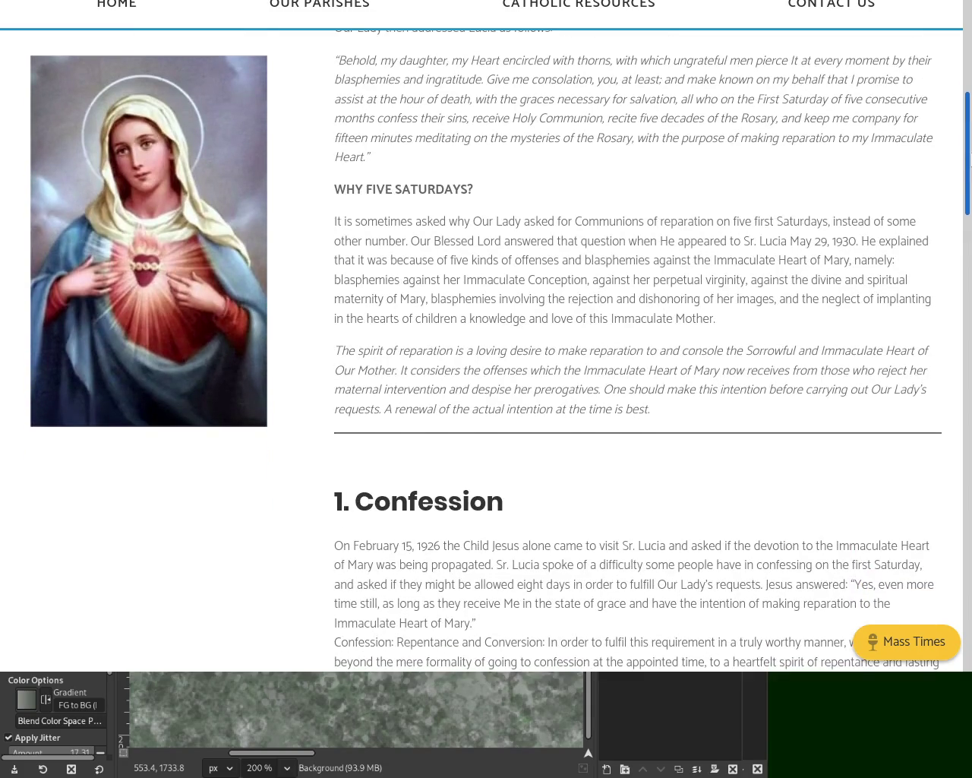
pyautogui.scroll(-3, 487, 354)
pyautogui.scroll(-4, 486, 355)
pyautogui.scroll(-5, 486, 355)
pyautogui.scroll(-4, 970, 511)
pyautogui.scroll(-4, 970, 510)
pyautogui.scroll(-2, 970, 510)
pyautogui.scroll(-1, 970, 511)
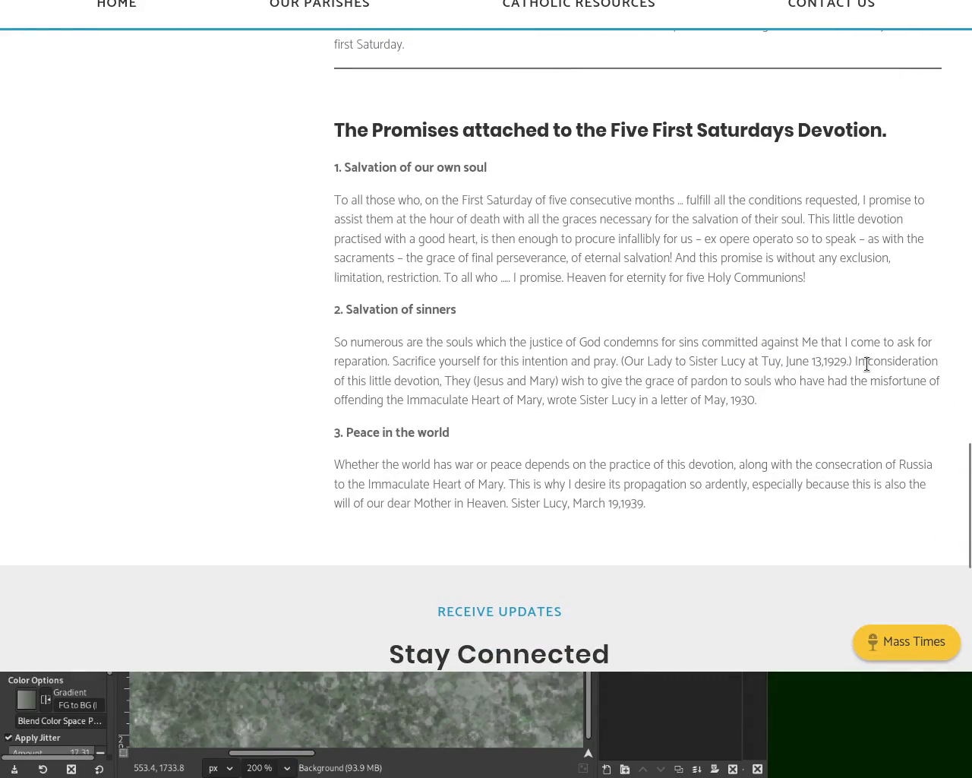
# Find 'images' in the page, then clear the match highlight.
pyautogui.hotkey('ctrl', 'f')
pyautogui.write('images')
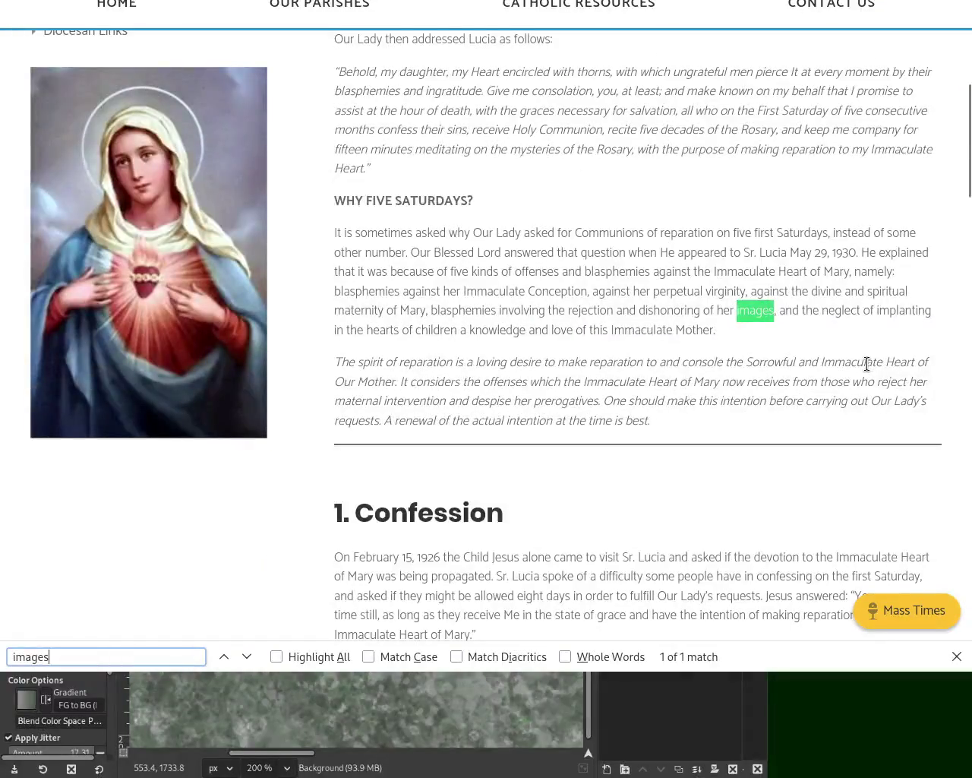
pyautogui.press('Escape')
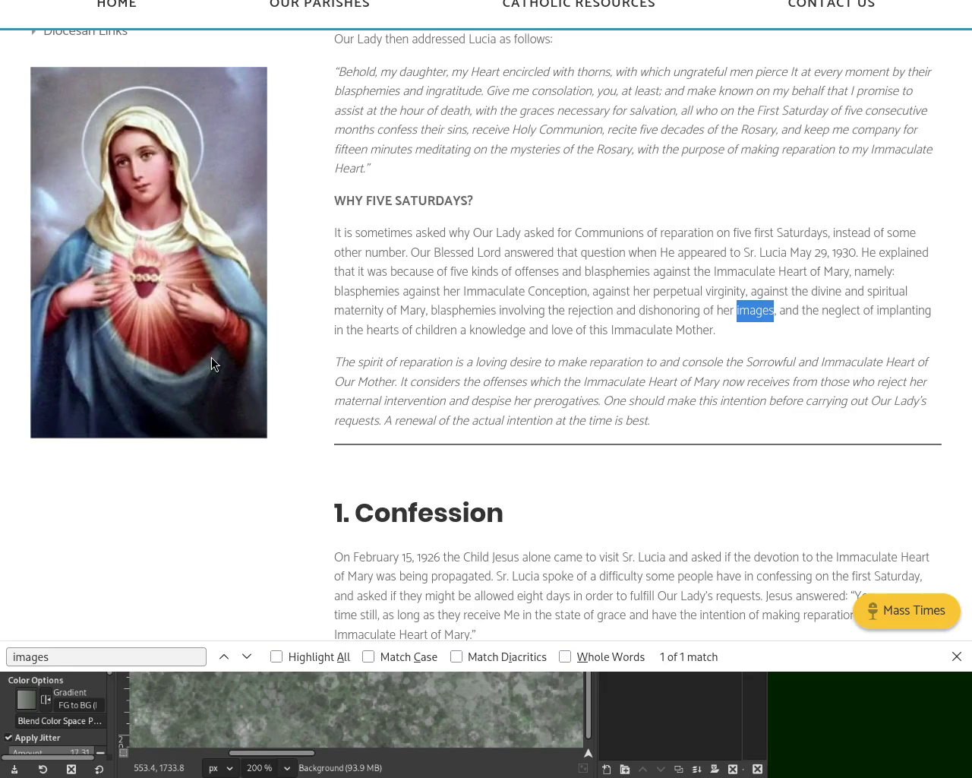
pyautogui.click(683, 311)
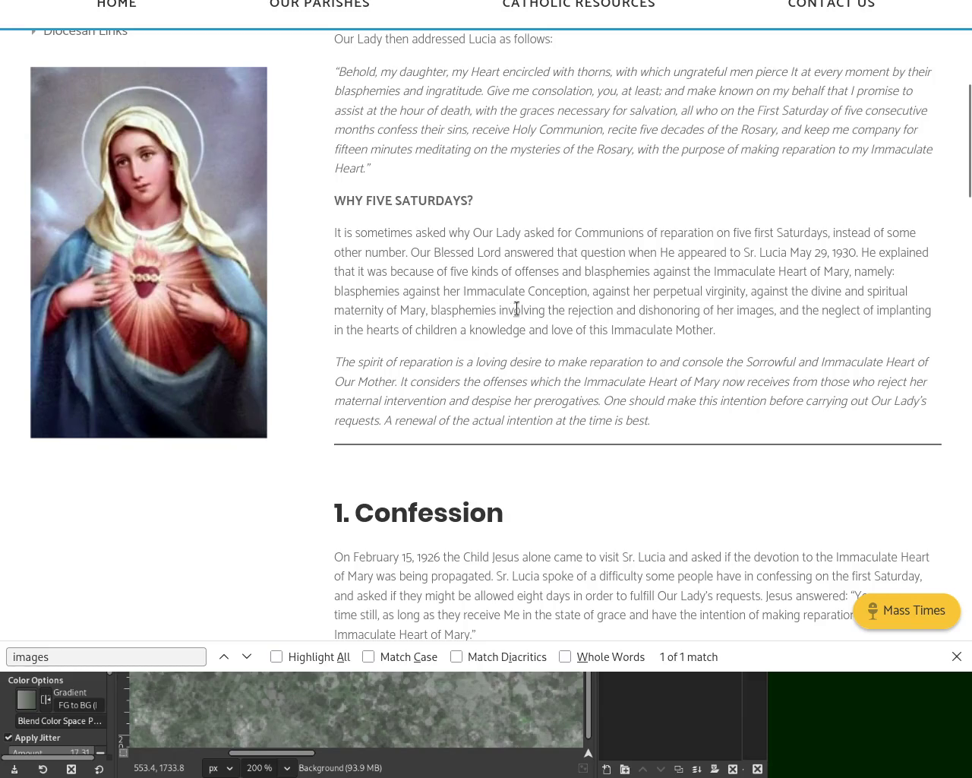
# Select the phrase from 'blasphemies' to 'images' in the Why Five Saturdays paragraph.
pyautogui.moveTo(426, 310); pyautogui.dragTo(775, 310)
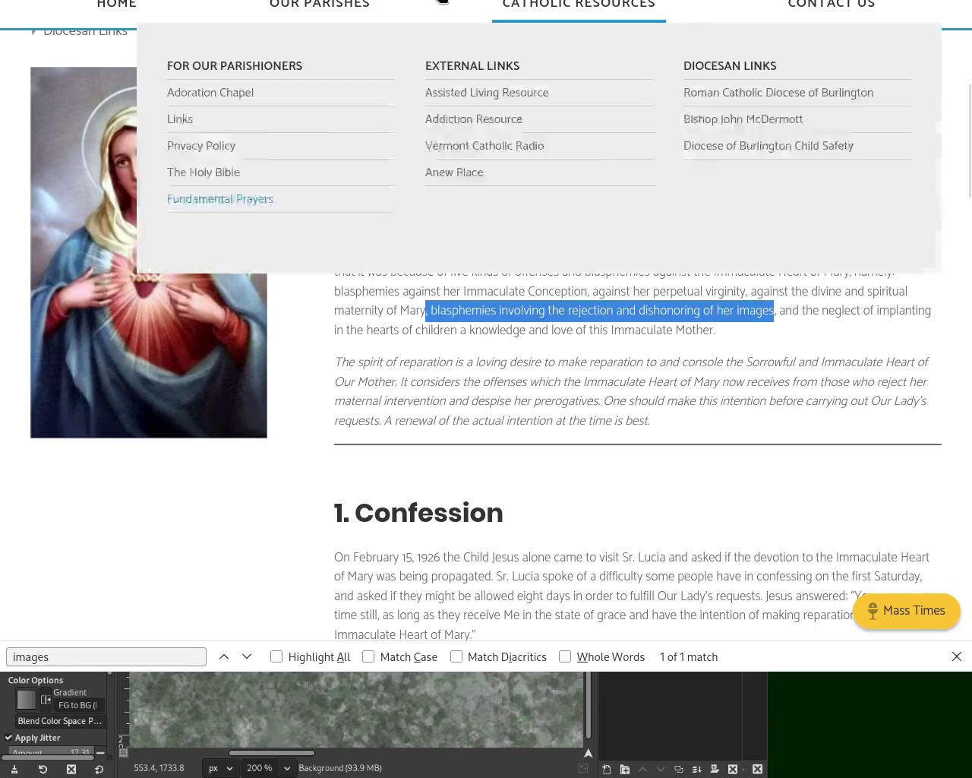
pyautogui.hotkey('ctrl', 'Tab')
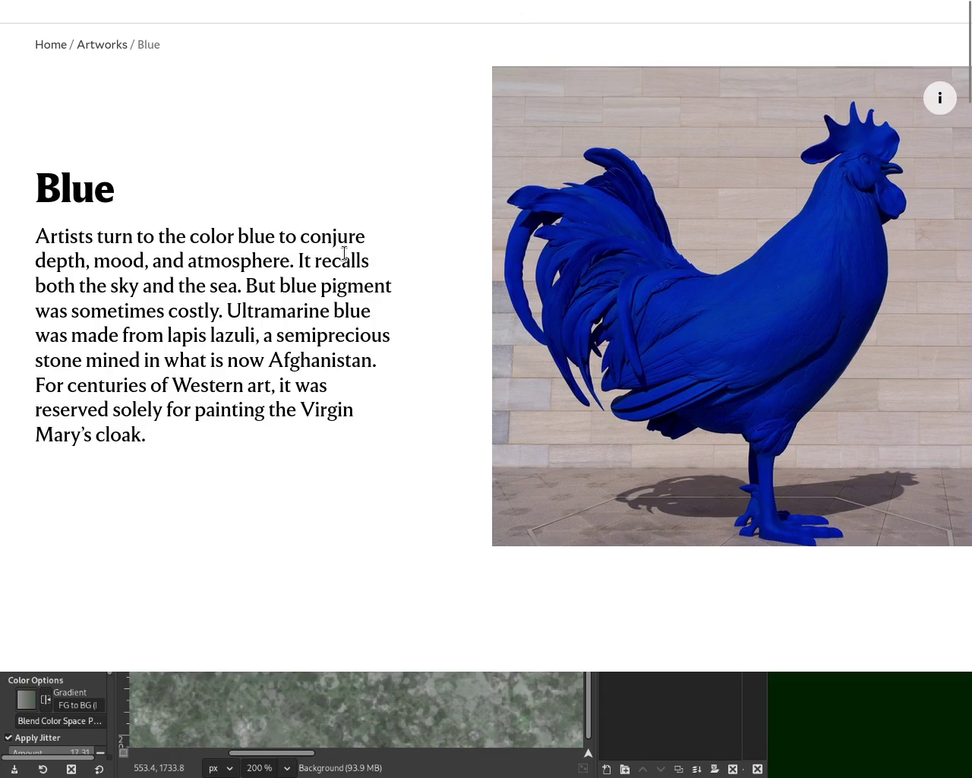
# Select the costly blue pigment sentence, then the word 'Afghanistan', on the Blue artwork page.
pyautogui.moveTo(246, 285)
pyautogui.mouseDown()
pyautogui.moveTo(369, 285)
pyautogui.moveTo(223, 311)
pyautogui.mouseUp()
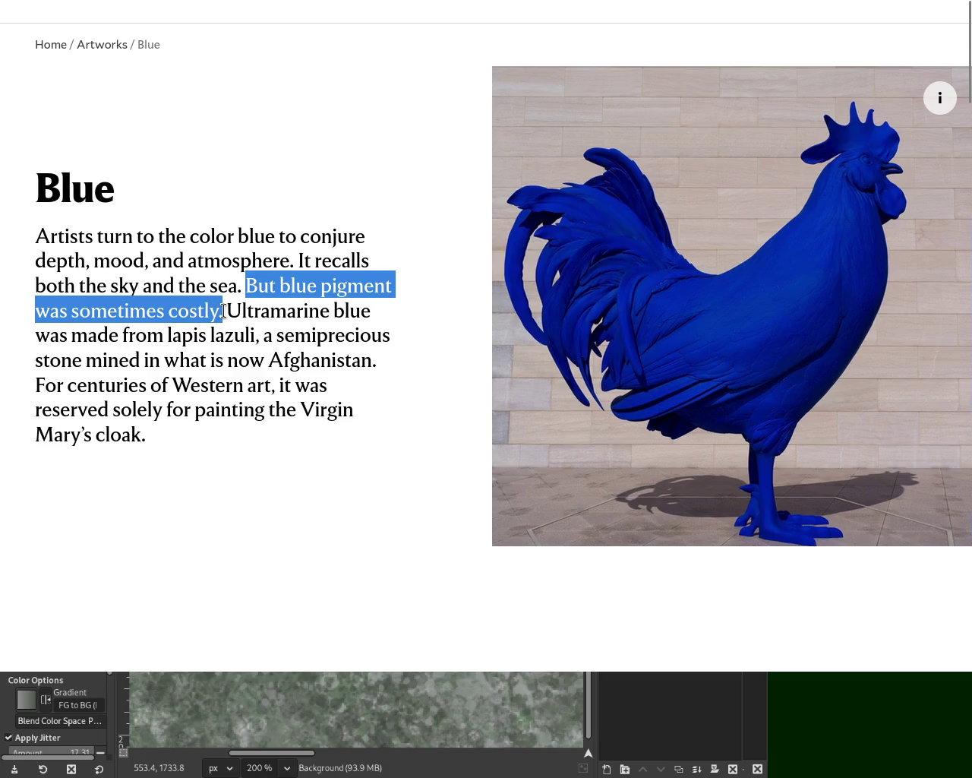
pyautogui.doubleClick(300, 365)
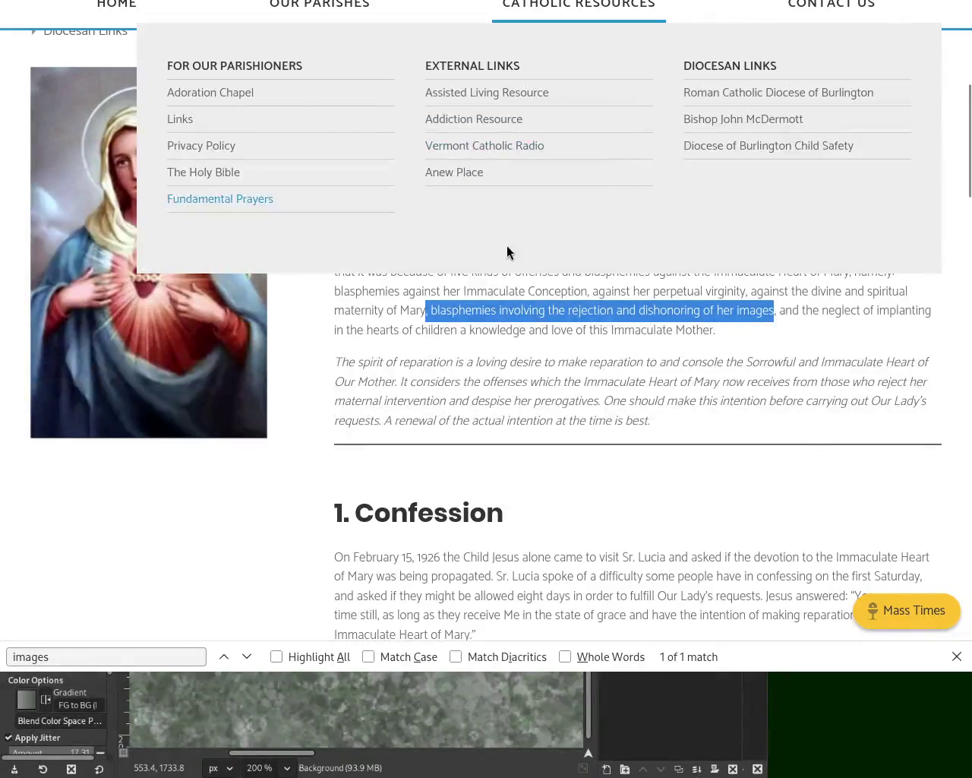
# In Firefox, select the passage from 'blasphemies' to 'her' about dishonoring her images.
pyautogui.click(426, 318)
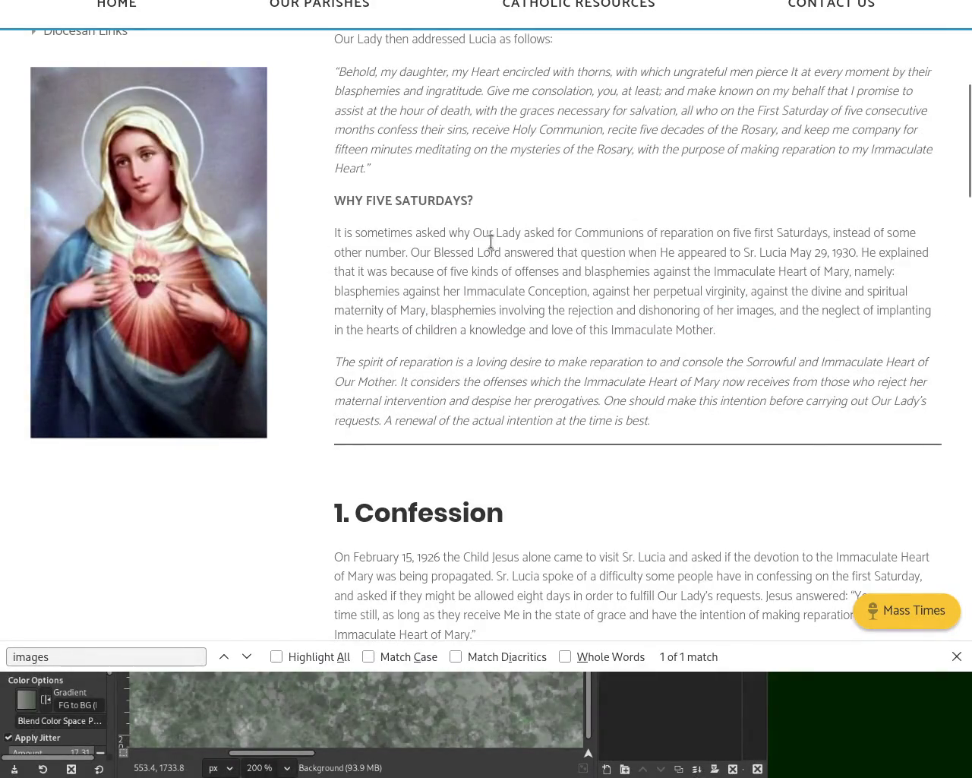
pyautogui.moveTo(431, 312); pyautogui.dragTo(775, 312)
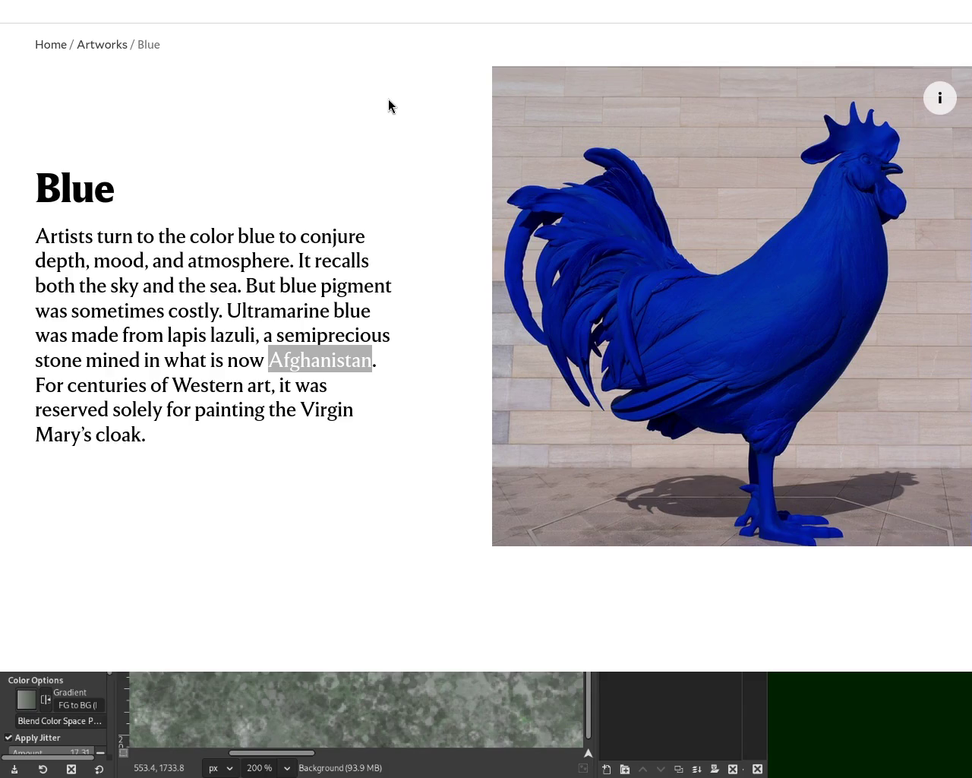
# Select 'and spiritual maternity of Mary,' in the Five Saturdays article, then return to the Blue tab.
pyautogui.click(455, 1)
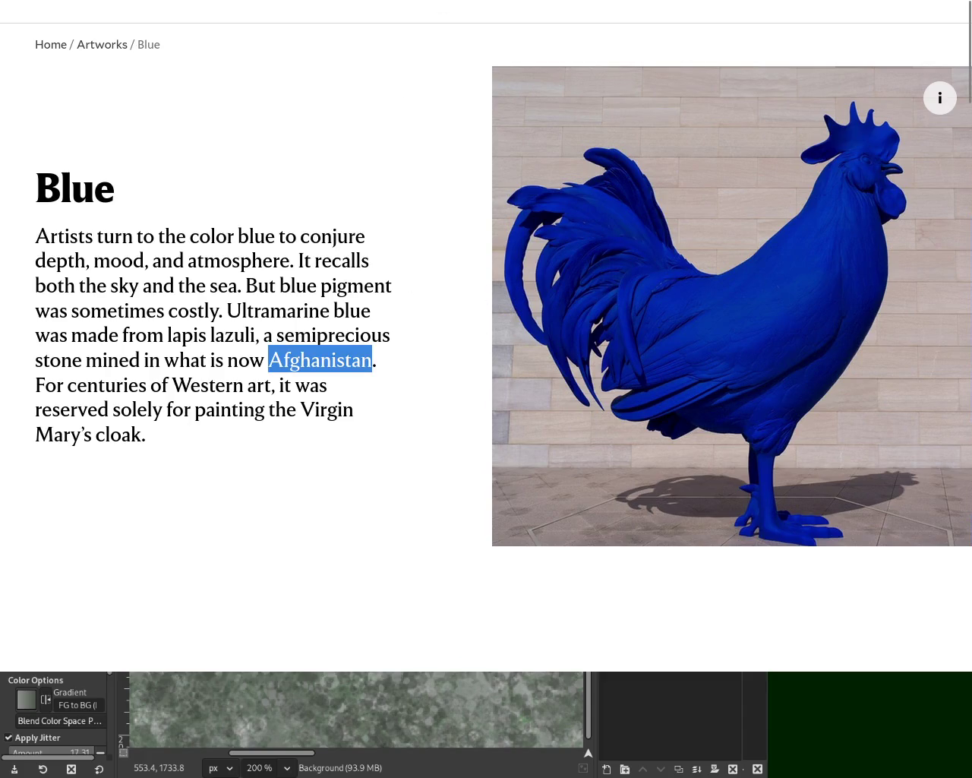
pyautogui.hotkey('ctrl', 'Tab')
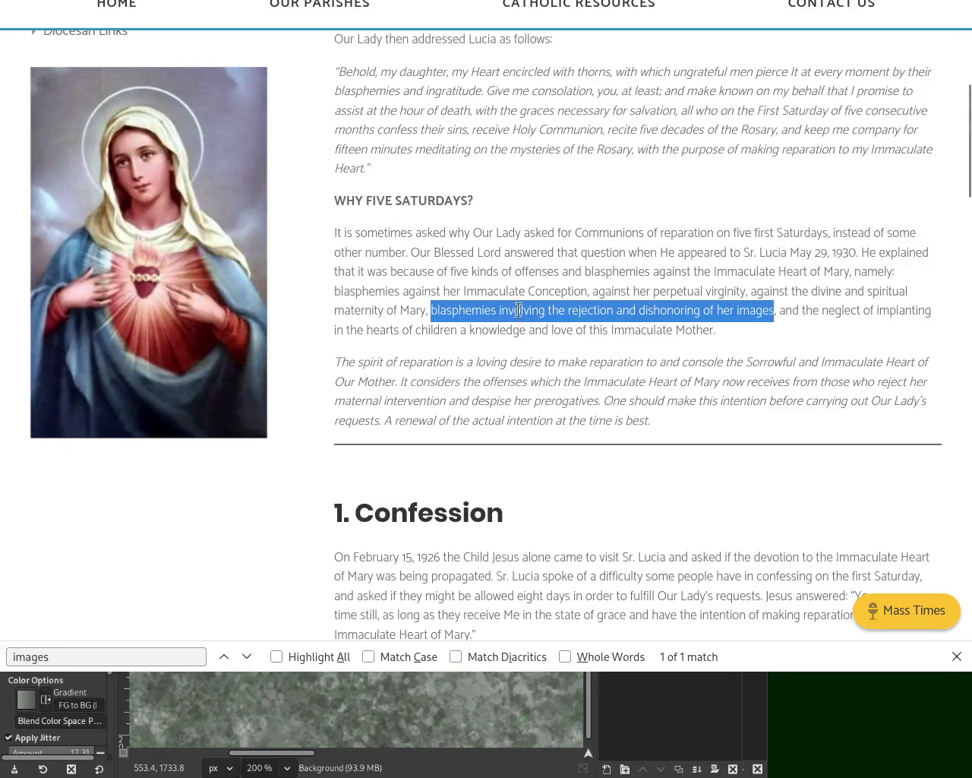
pyautogui.click(532, 302)
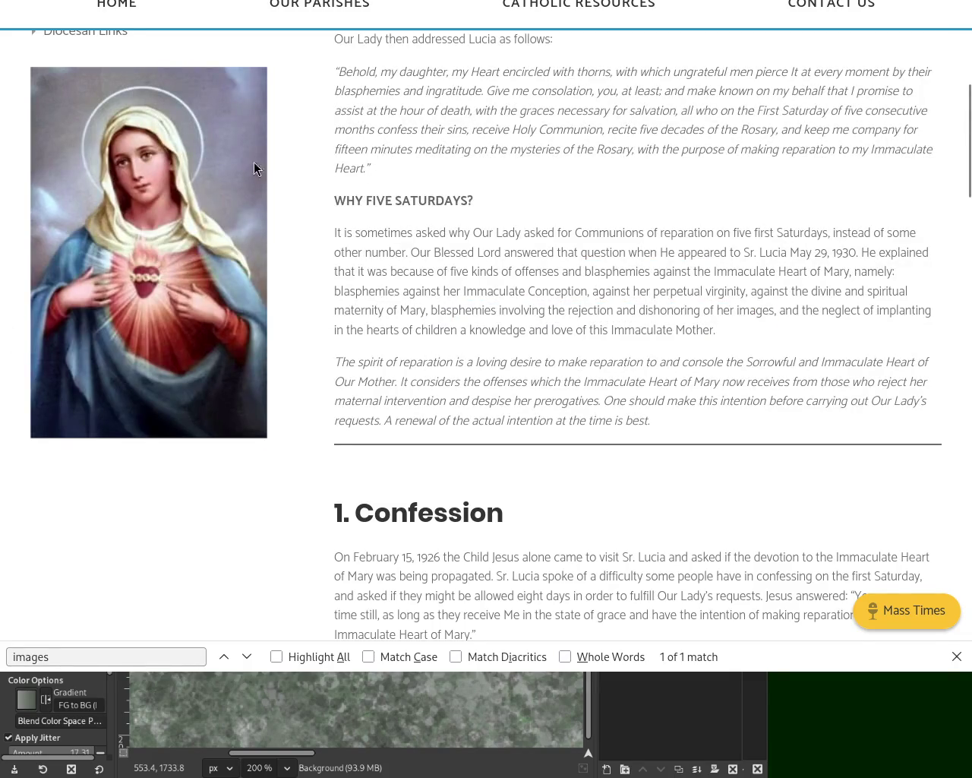
pyautogui.moveTo(430, 312); pyautogui.dragTo(841, 291)
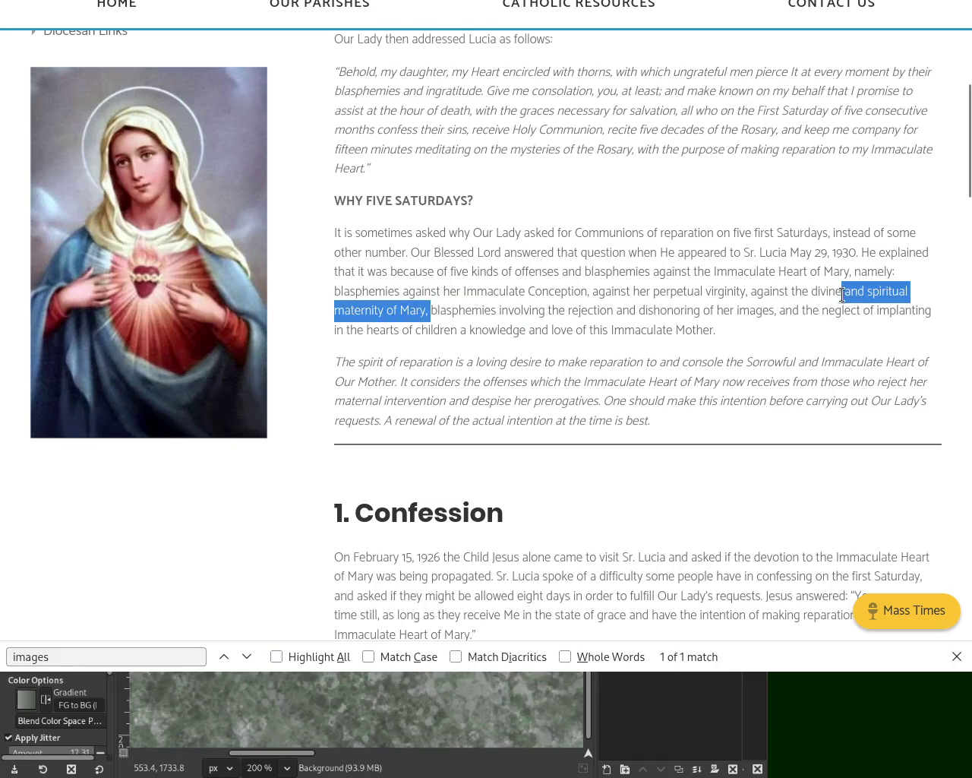
pyautogui.hotkey('ctrl', 'Tab')
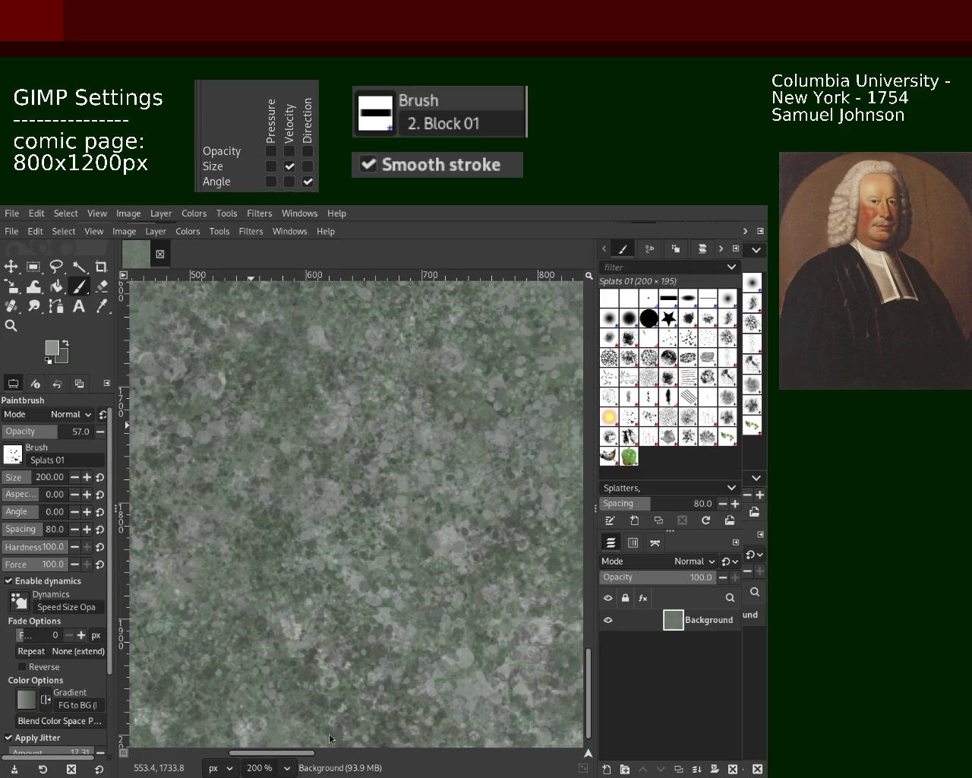
# Pick GIMP's Zoom tool, set to zoom out.
pyautogui.click(11, 326)
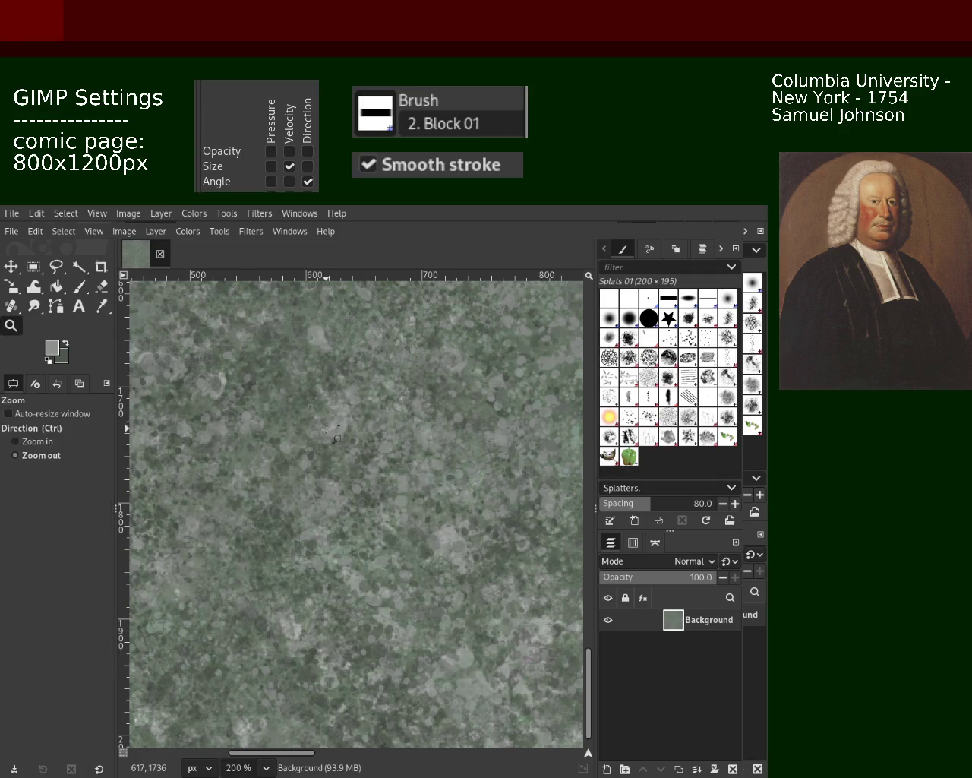
# Zoom out to the whole page, then back in to 100% on the texture.
pyautogui.click(327, 430)
pyautogui.click(342, 410)
pyautogui.click(379, 364)
pyautogui.click(410, 328)
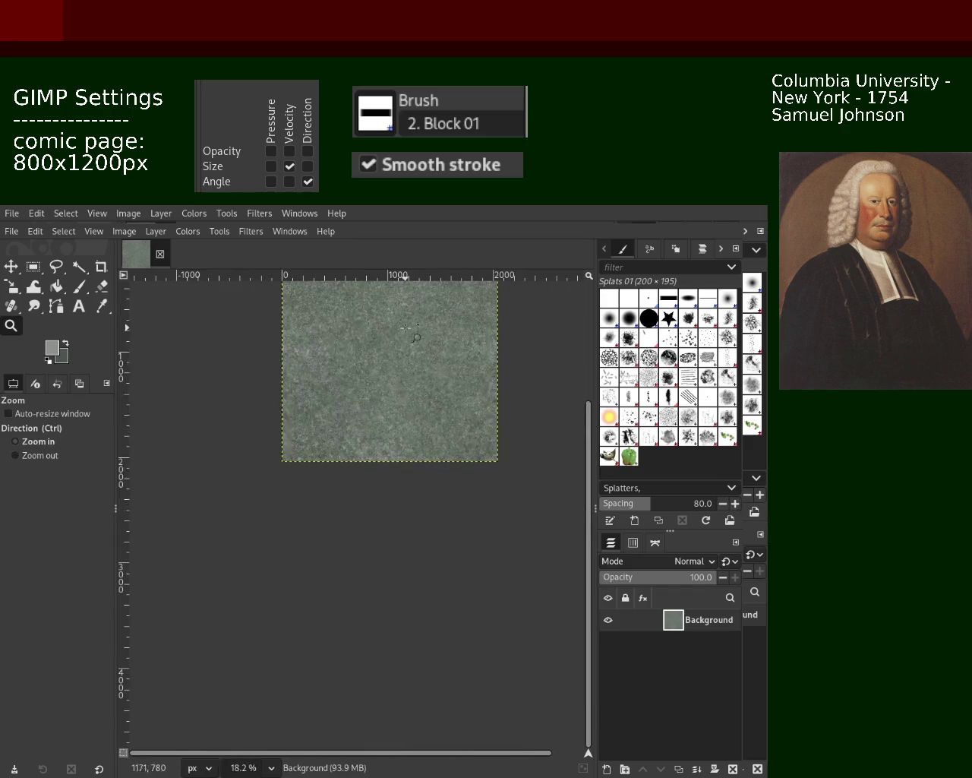
pyautogui.click(404, 346)
pyautogui.click(404, 346)
pyautogui.click(404, 346)
pyautogui.click(380, 379)
pyautogui.click(358, 402)
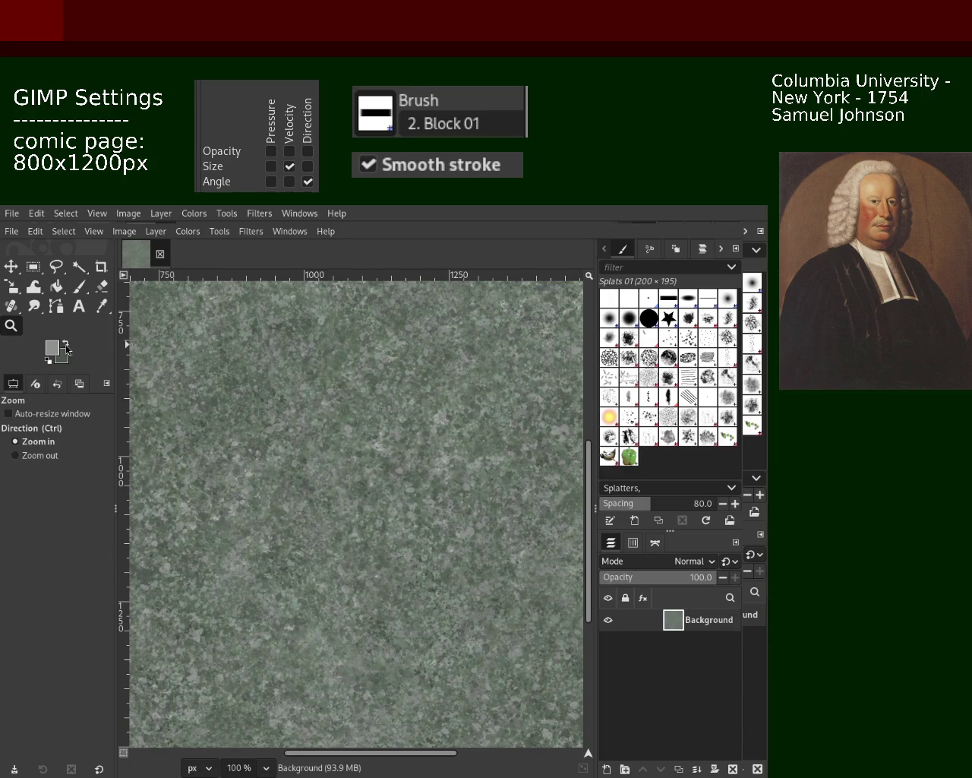
# Recheck the whole page and a close-up, then choose the Texture Hose 02 brush (spacing 20).
pyautogui.keyDown('ctrl'); pyautogui.click(298, 353); pyautogui.keyUp('ctrl')
pyautogui.keyDown('ctrl'); pyautogui.click(298, 353); pyautogui.keyUp('ctrl')
pyautogui.keyDown('ctrl'); pyautogui.click(440, 433); pyautogui.keyUp('ctrl')
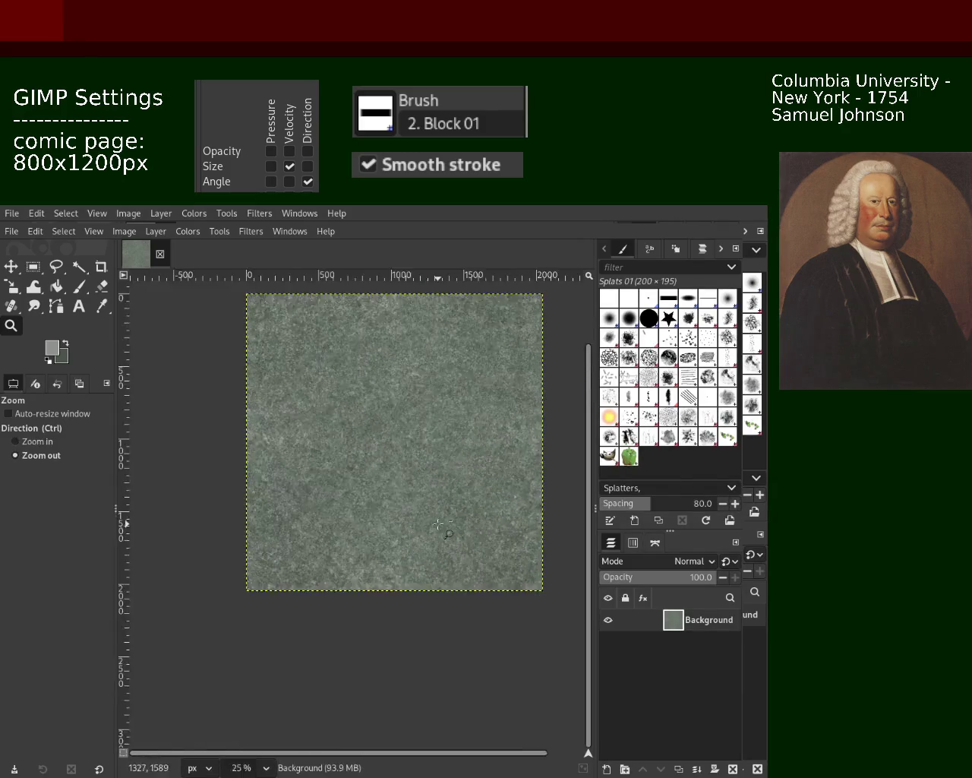
pyautogui.keyDown('ctrl'); pyautogui.click(441, 433); pyautogui.keyUp('ctrl')
pyautogui.click(441, 433)
pyautogui.click(426, 441)
pyautogui.click(396, 449)
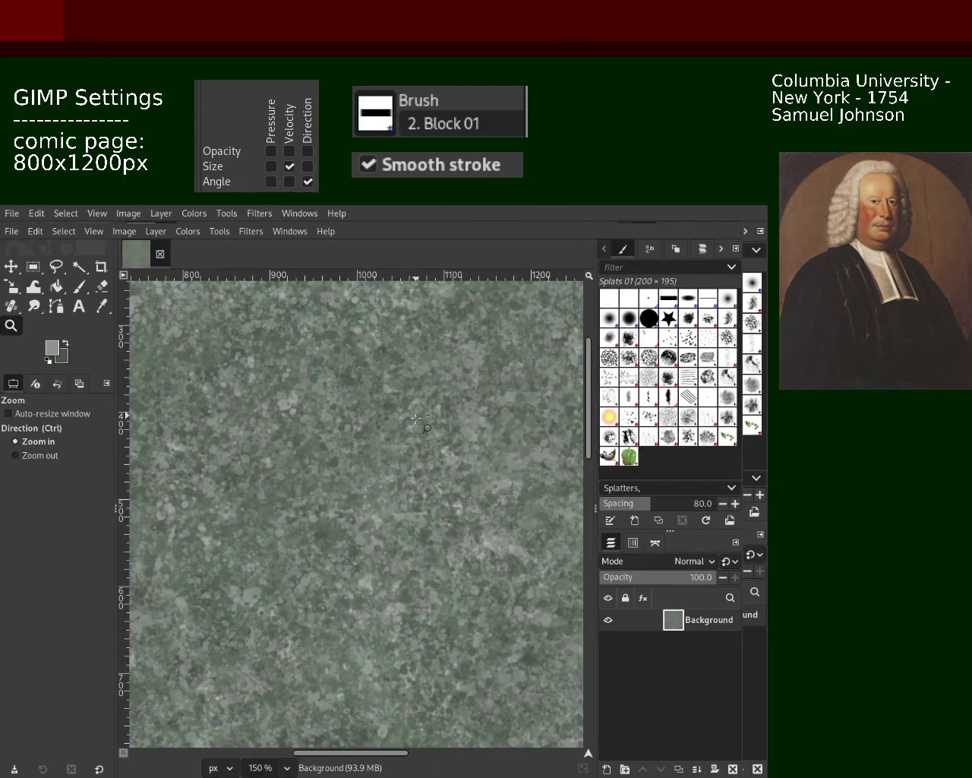
pyautogui.click(355, 457)
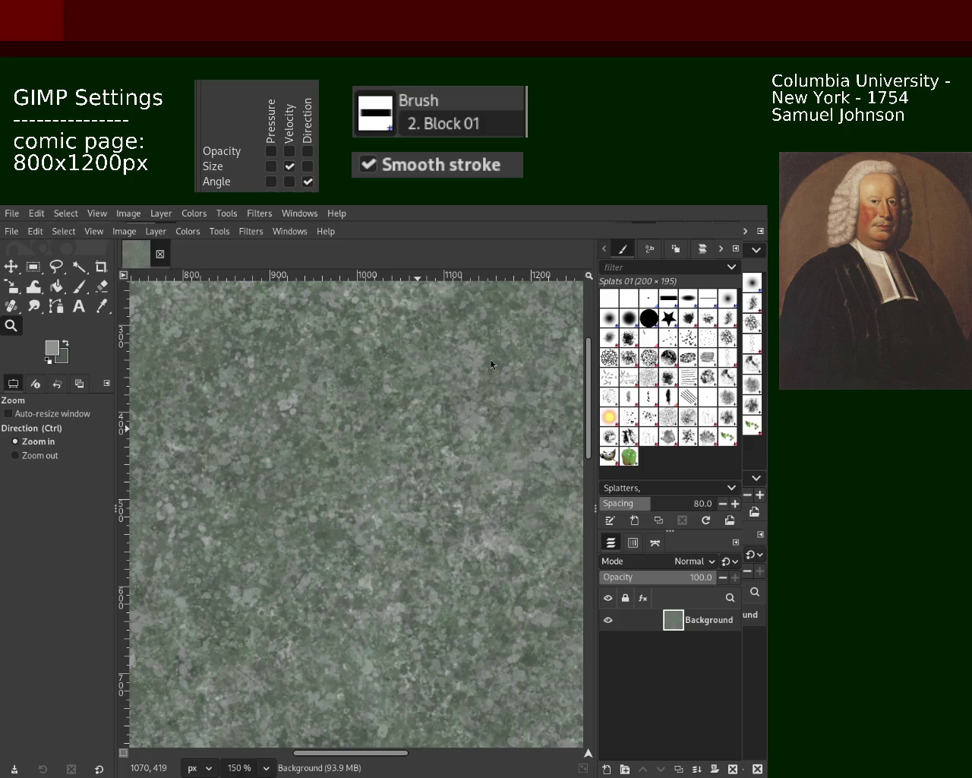
pyautogui.click(640, 436)
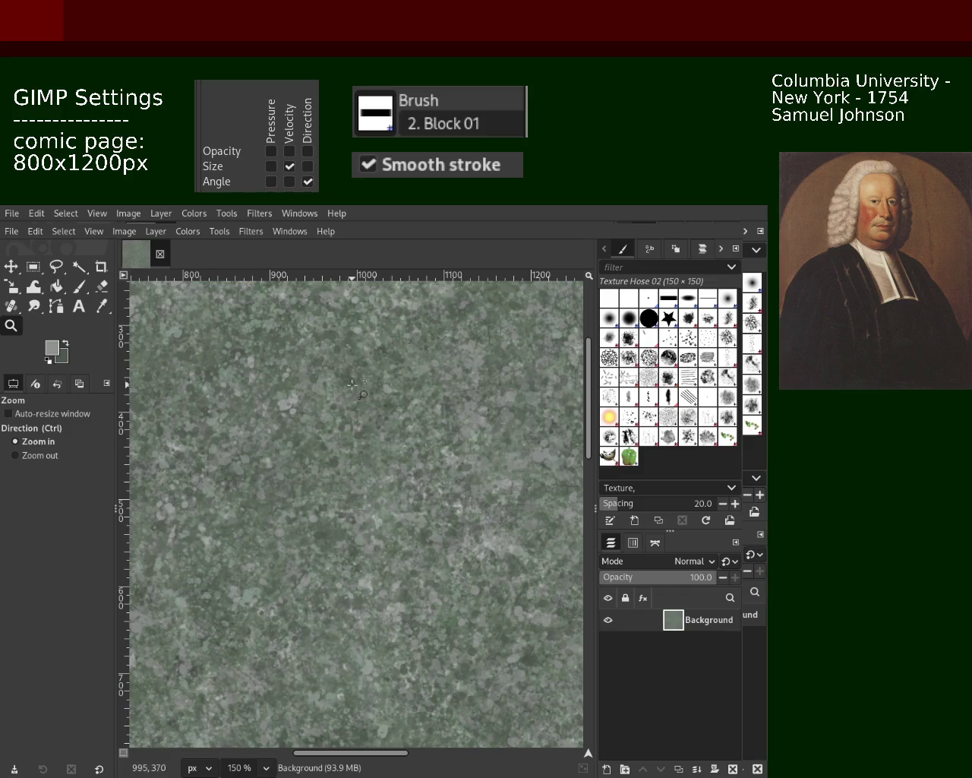
# Switch to the Paintbrush, stamp a texture dab, and sample a darker green from the canvas.
pyautogui.keyDown('ctrl'); pyautogui.click(352, 386); pyautogui.keyUp('ctrl')
pyautogui.press('p')
pyautogui.click(358, 408)
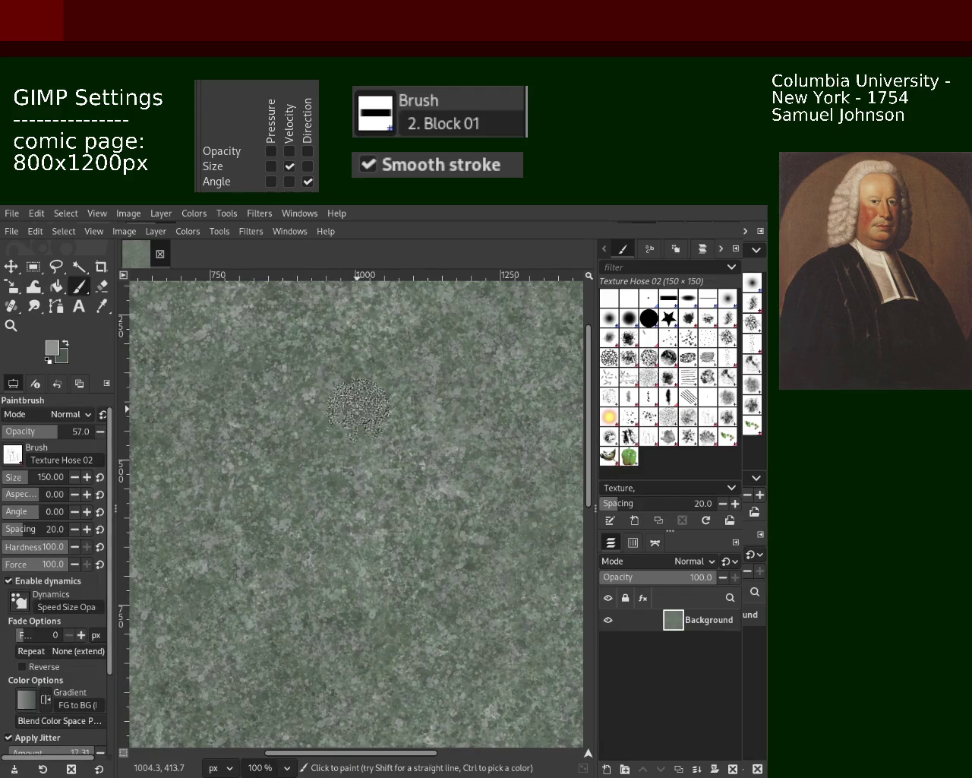
pyautogui.keyDown('ctrl'); pyautogui.click(432, 377); pyautogui.keyUp('ctrl')
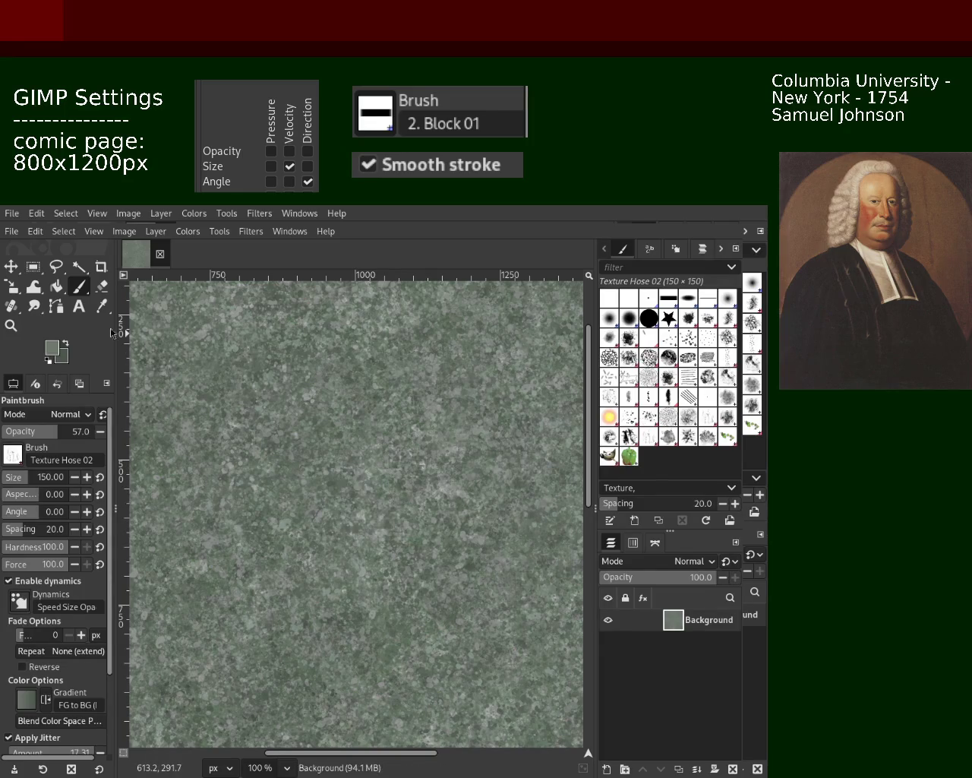
# Zoom out to the whole page and back in to examine the texture.
pyautogui.click(11, 325)
pyautogui.scroll(-4, 411, 380)
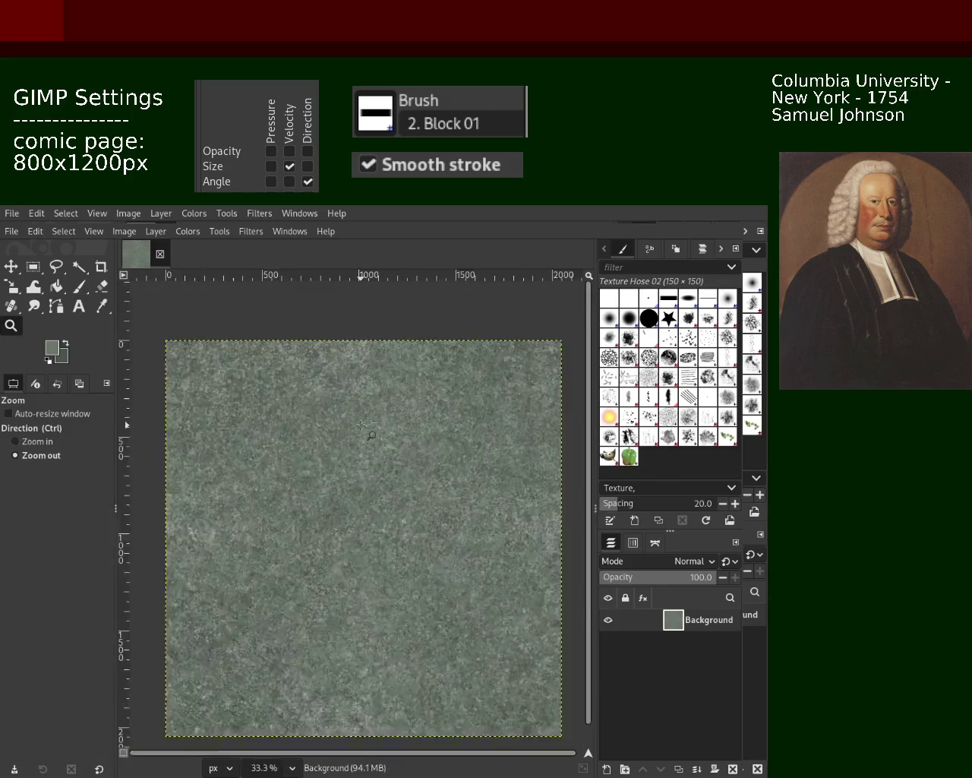
pyautogui.click(411, 380)
pyautogui.click(341, 417)
pyautogui.click(339, 453)
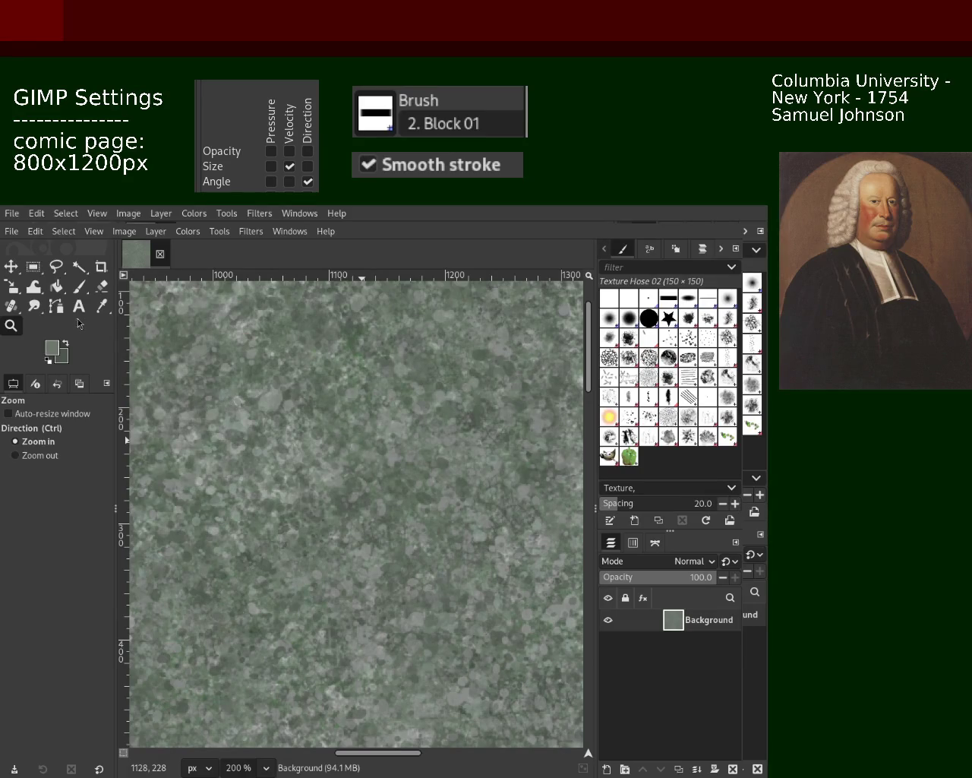
# Undo a stray upper-left texture dab and return the view to 100% zoom.
pyautogui.click(79, 286)
pyautogui.click(202, 357)
pyautogui.hotkey('ctrl', 'z')
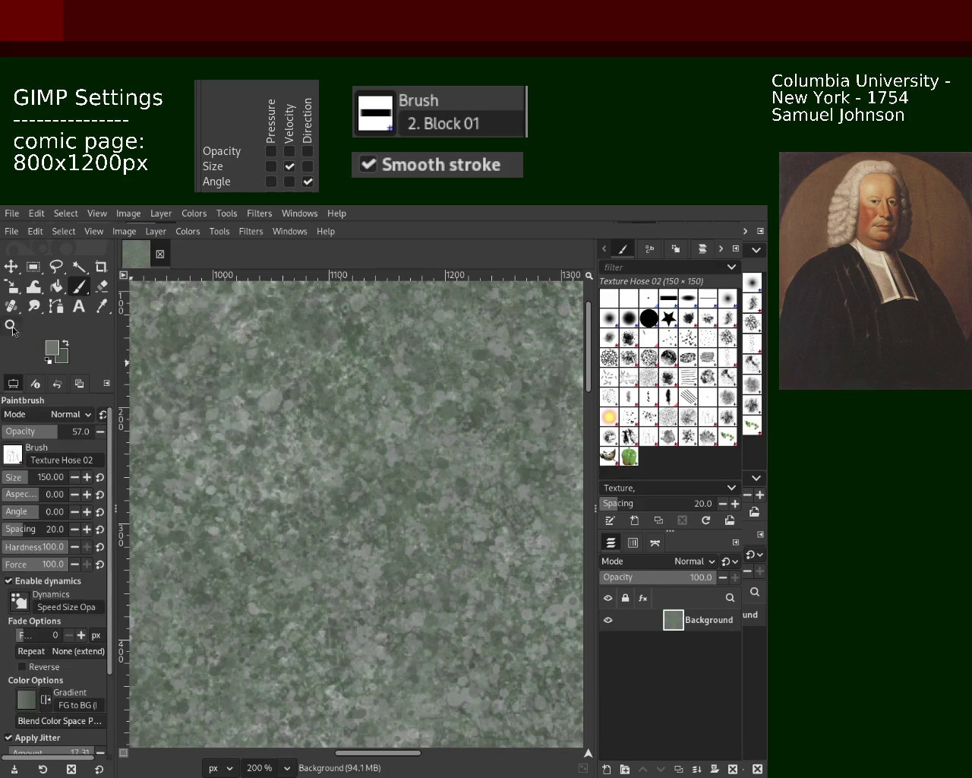
pyautogui.press('z')
pyautogui.press('1')
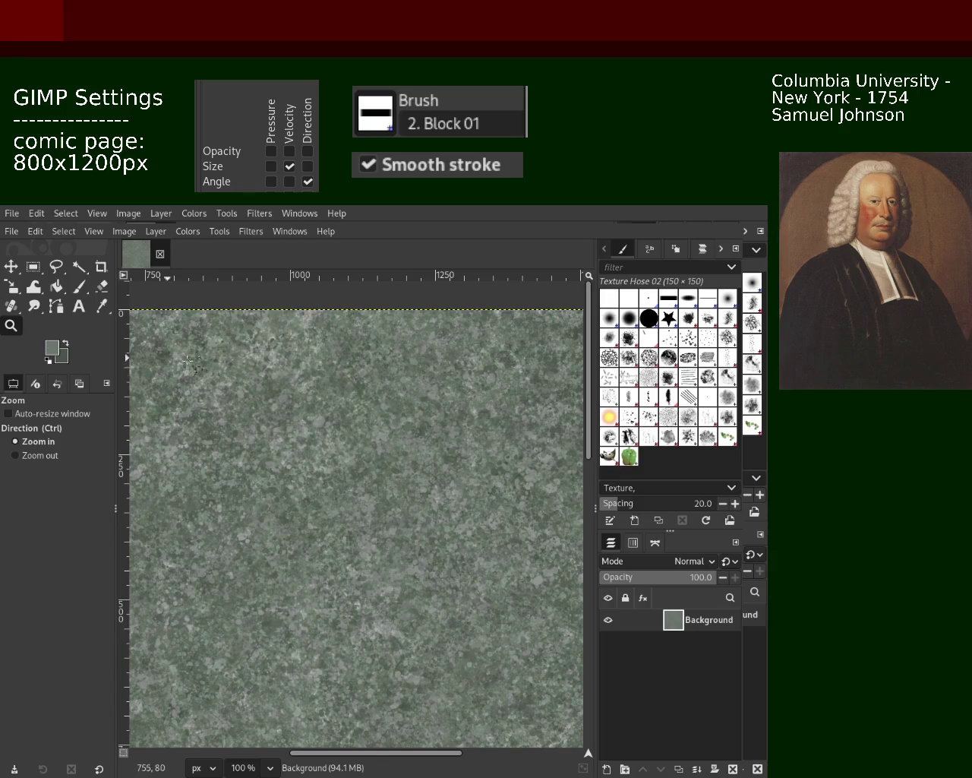
# Zoom out to the whole page, then back in closely to compare texture detail.
pyautogui.keyDown('ctrl'); pyautogui.click(427, 490); pyautogui.keyUp('ctrl')
pyautogui.keyDown('ctrl'); pyautogui.click(427, 490); pyautogui.keyUp('ctrl')
pyautogui.keyDown('ctrl'); pyautogui.click(427, 490); pyautogui.keyUp('ctrl')
pyautogui.keyDown('ctrl'); pyautogui.click(427, 490); pyautogui.keyUp('ctrl')
pyautogui.click(427, 490)
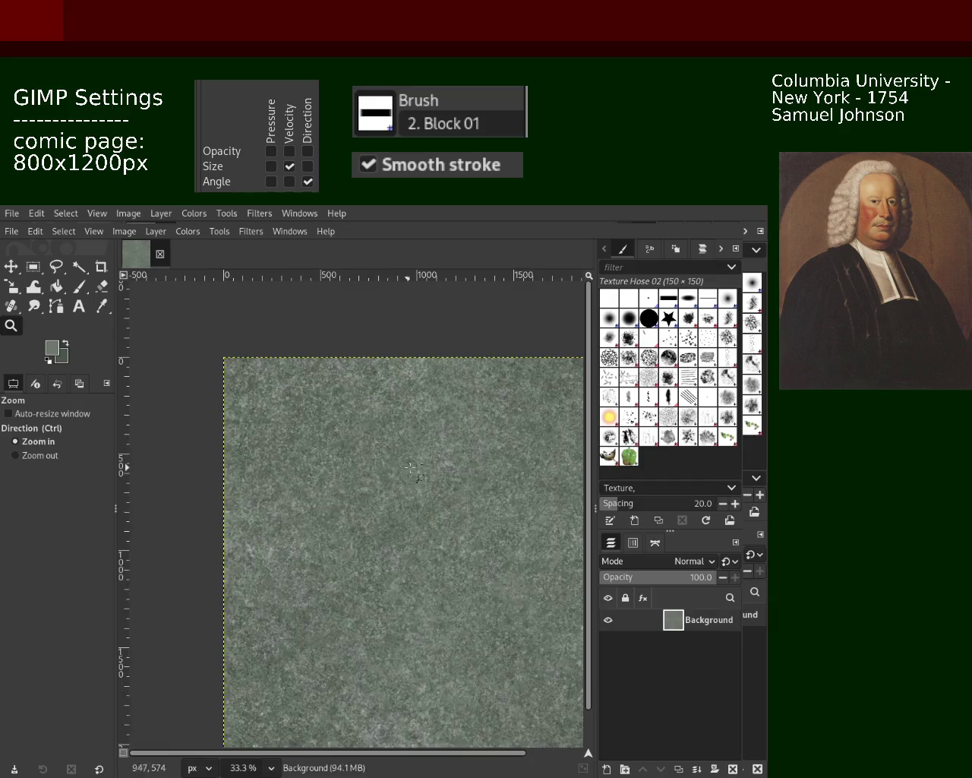
pyautogui.click(411, 479)
pyautogui.click(396, 469)
pyautogui.click(365, 452)
pyautogui.click(342, 440)
pyautogui.click(335, 436)
pyautogui.keyDown('ctrl'); pyautogui.click(335, 435); pyautogui.keyUp('ctrl')
pyautogui.keyDown('ctrl'); pyautogui.click(337, 445); pyautogui.keyUp('ctrl')
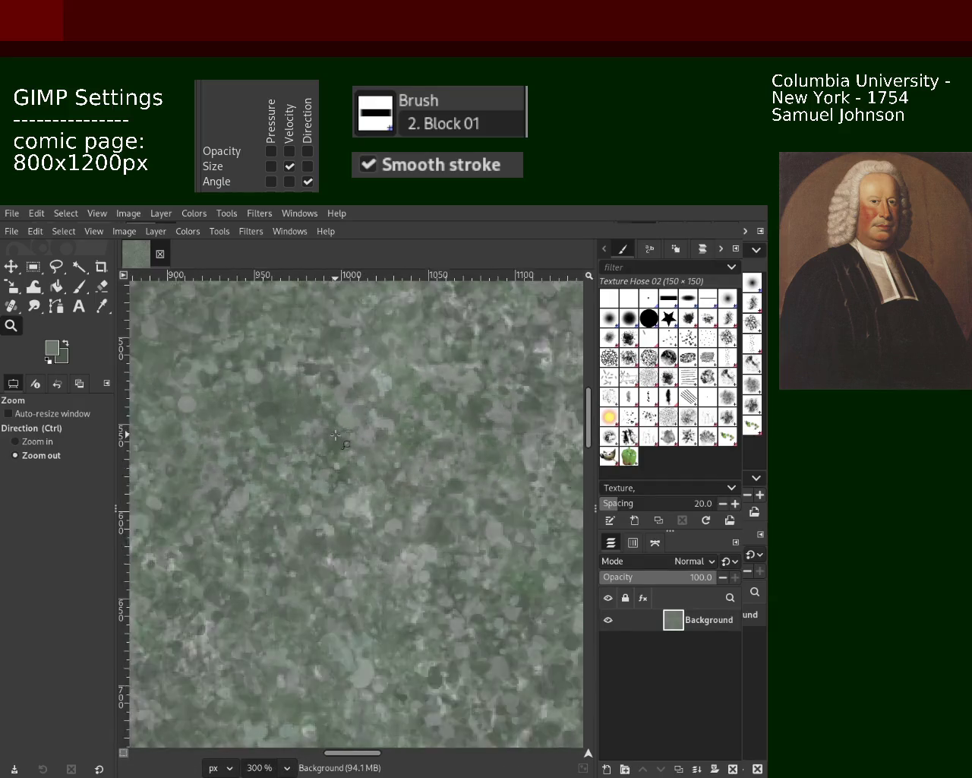
pyautogui.keyDown('ctrl'); pyautogui.click(336, 445); pyautogui.keyUp('ctrl')
pyautogui.click(408, 428)
pyautogui.click(408, 429)
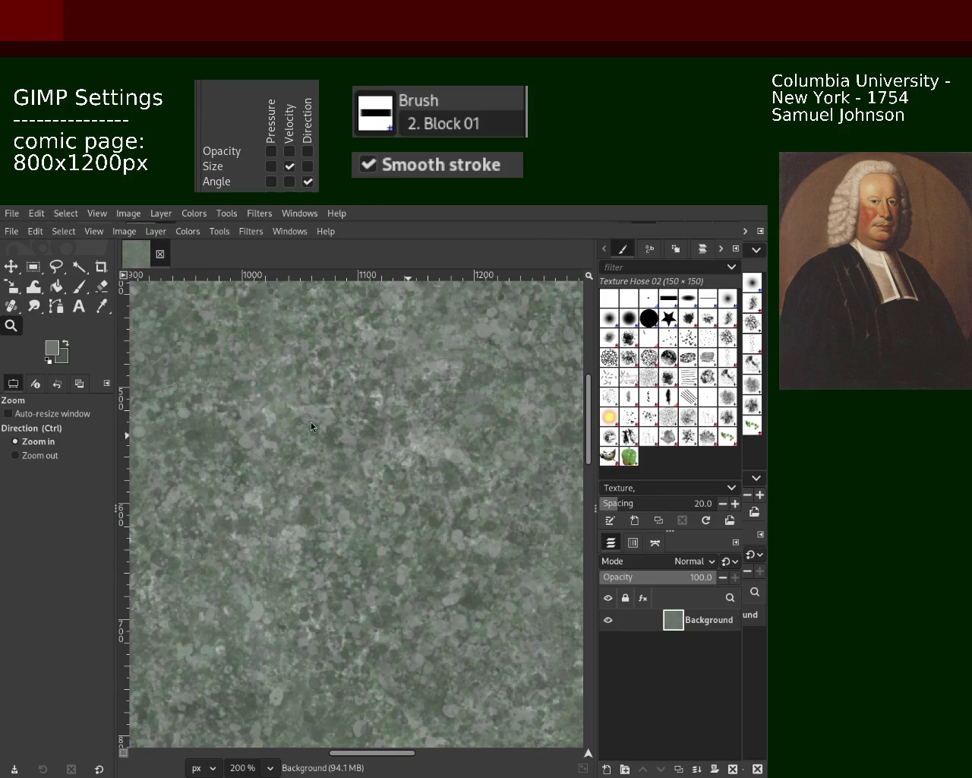
# Paint and undo a trial light texture stroke, then choose the Splats 01 brush at size 200.
pyautogui.click(79, 286)
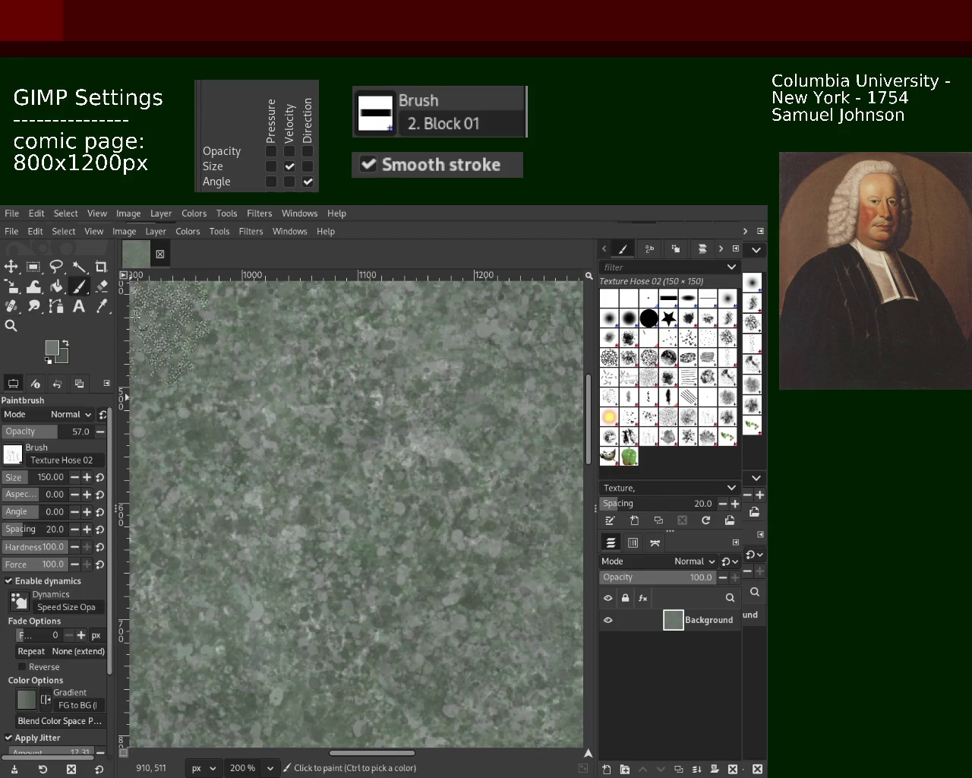
pyautogui.moveTo(319, 426); pyautogui.dragTo(383, 550)
pyautogui.hotkey('ctrl', 'z')
pyautogui.click(629, 416)
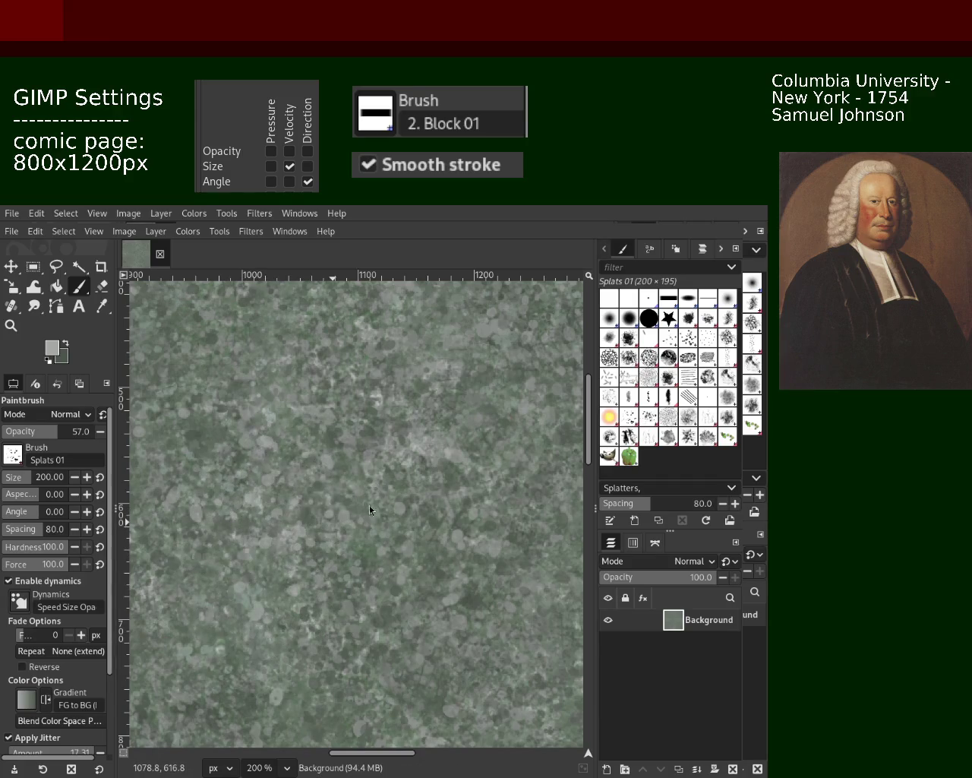
# Zoom out and back in, then switch to the Paintbrush and sample a darker green from the canvas.
pyautogui.click(11, 325)
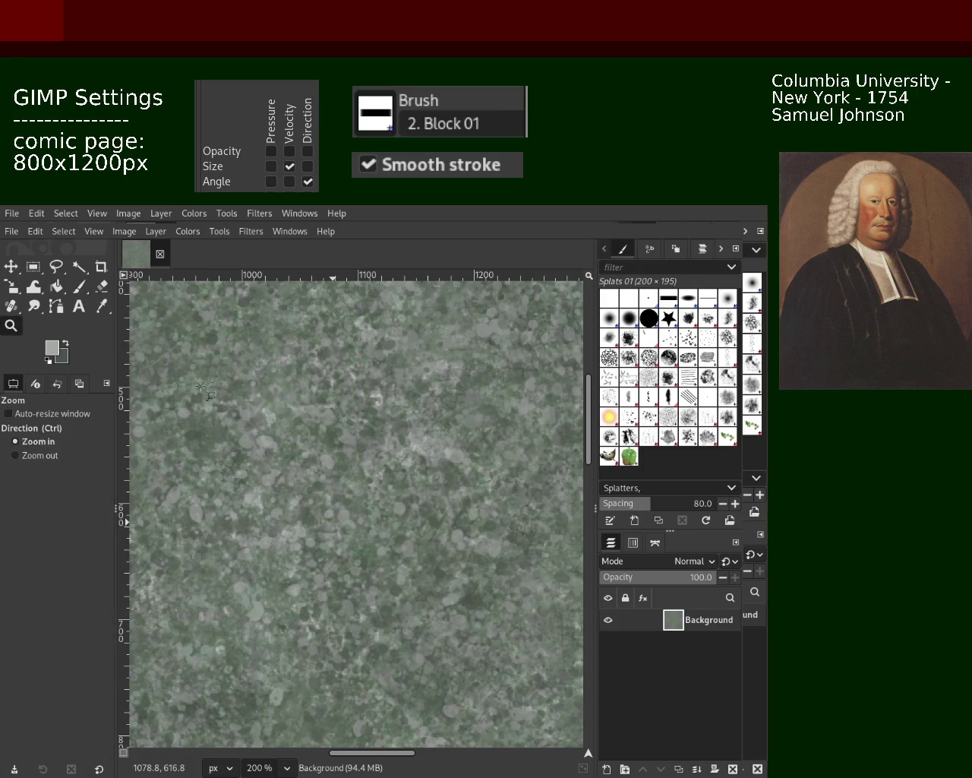
pyautogui.keyDown('ctrl'); pyautogui.click(392, 432); pyautogui.keyUp('ctrl')
pyautogui.keyDown('ctrl'); pyautogui.click(392, 432); pyautogui.keyUp('ctrl')
pyautogui.click(392, 432)
pyautogui.click(392, 432)
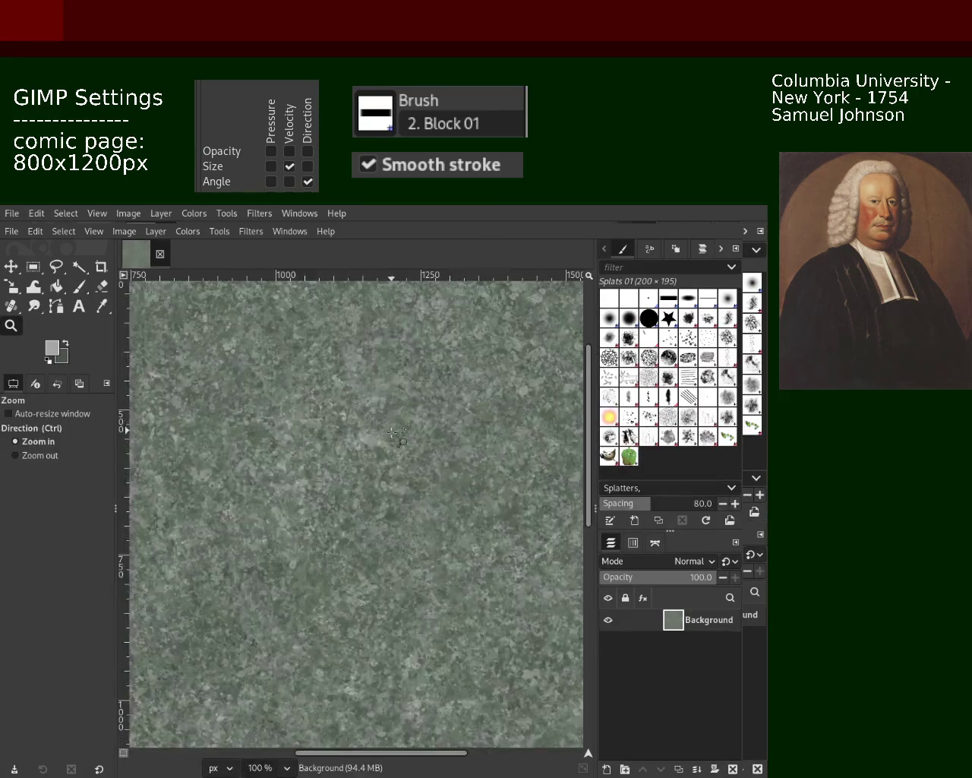
pyautogui.click(395, 430)
pyautogui.click(395, 430)
pyautogui.press('p')
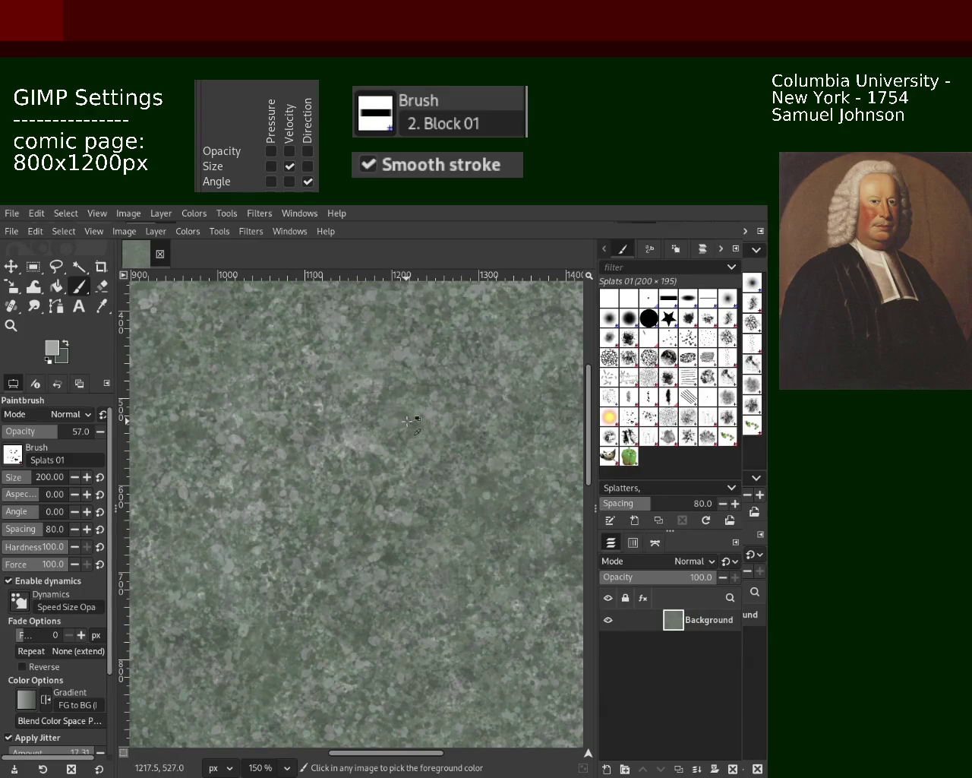
pyautogui.keyDown('ctrl'); pyautogui.click(407, 423); pyautogui.keyUp('ctrl')
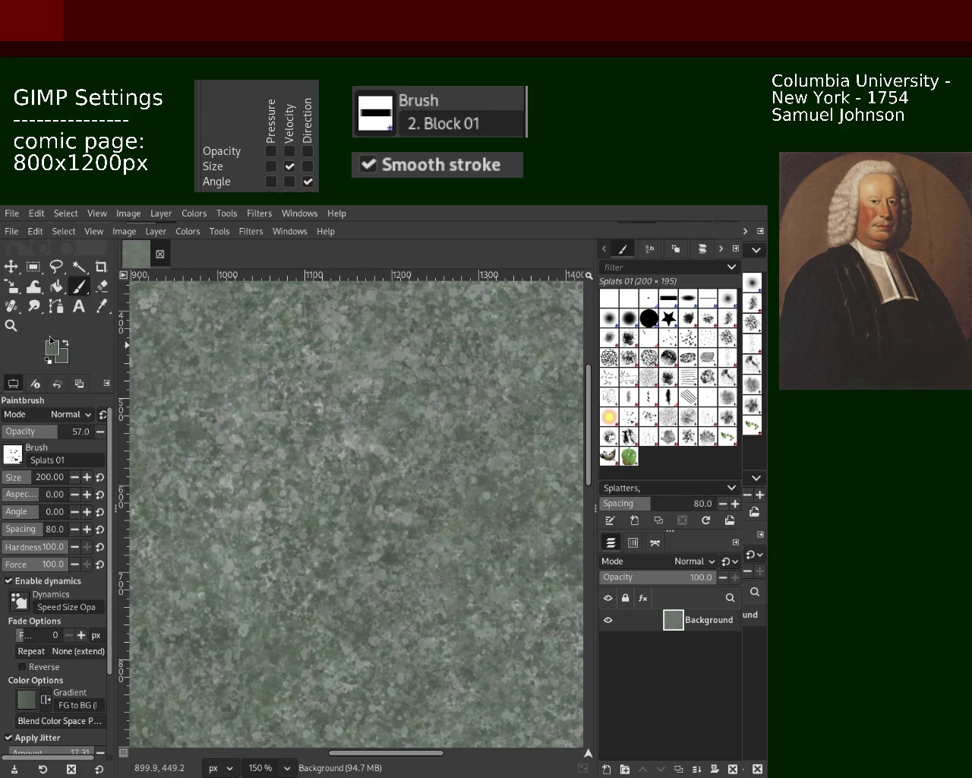
pyautogui.click(11, 326)
pyautogui.keyDown('ctrl'); pyautogui.click(388, 457); pyautogui.keyUp('ctrl')
pyautogui.keyDown('ctrl'); pyautogui.click(388, 457); pyautogui.keyUp('ctrl')
pyautogui.keyDown('ctrl'); pyautogui.click(388, 456); pyautogui.keyUp('ctrl')
pyautogui.keyDown('ctrl'); pyautogui.click(387, 456); pyautogui.keyUp('ctrl')
pyautogui.keyDown('ctrl'); pyautogui.click(388, 457); pyautogui.keyUp('ctrl')
pyautogui.click(383, 454)
pyautogui.click(376, 449)
pyautogui.click(365, 439)
pyautogui.keyDown('ctrl'); pyautogui.click(356, 432); pyautogui.keyUp('ctrl')
pyautogui.click(356, 432)
pyautogui.click(356, 433)
pyautogui.click(356, 432)
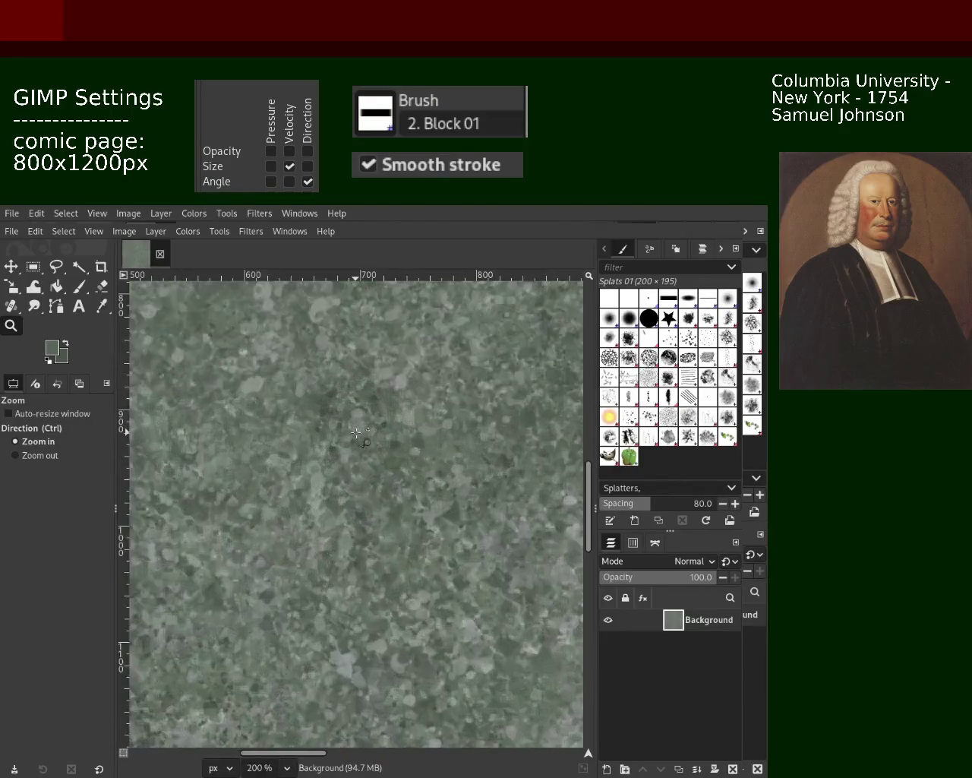
pyautogui.click(351, 488)
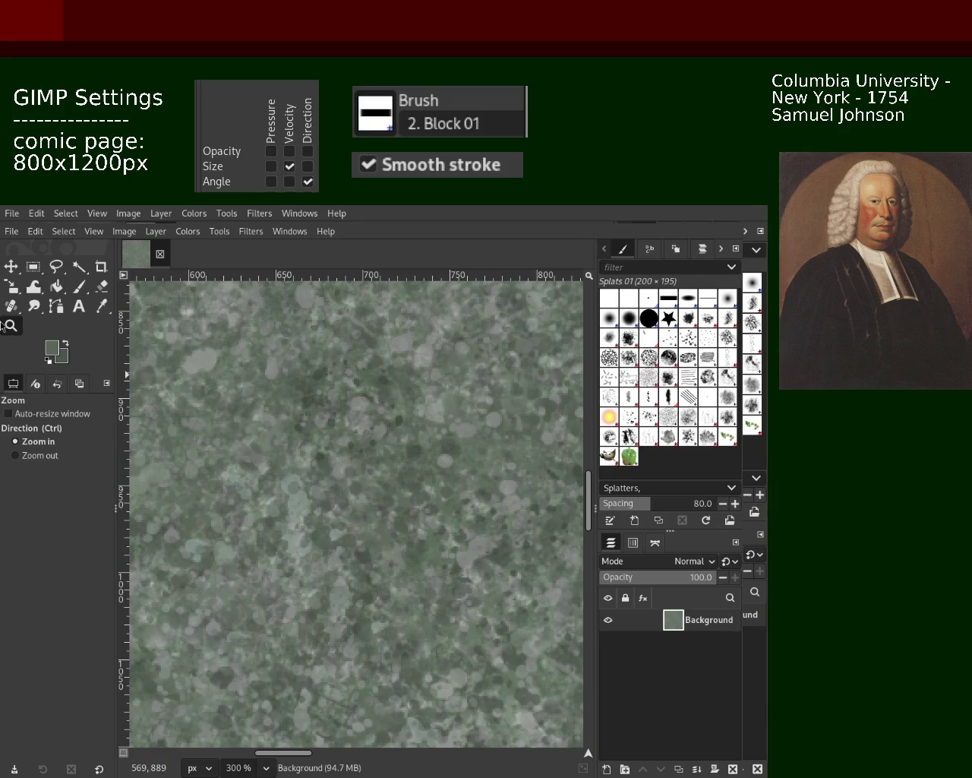
# Paint a mottled texture blob and stroke mid-canvas with the Texture Hose 02 brush.
pyautogui.scroll(-4, 375, 438)
pyautogui.scroll(-2, 376, 438)
pyautogui.scroll(6, 224, 361)
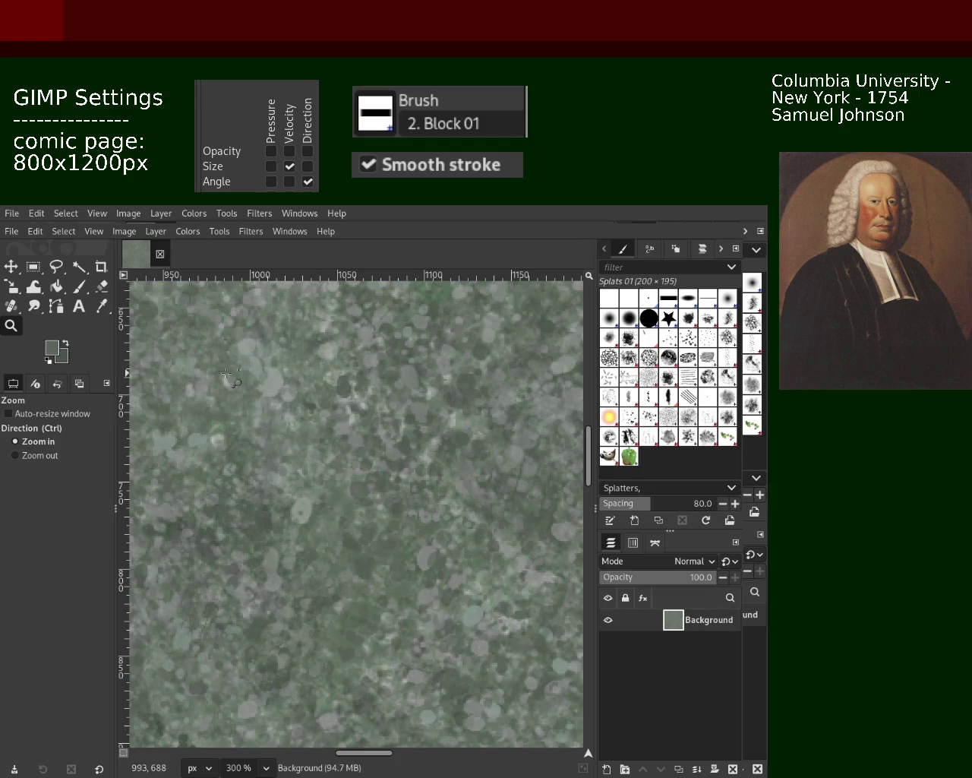
pyautogui.click(78, 287)
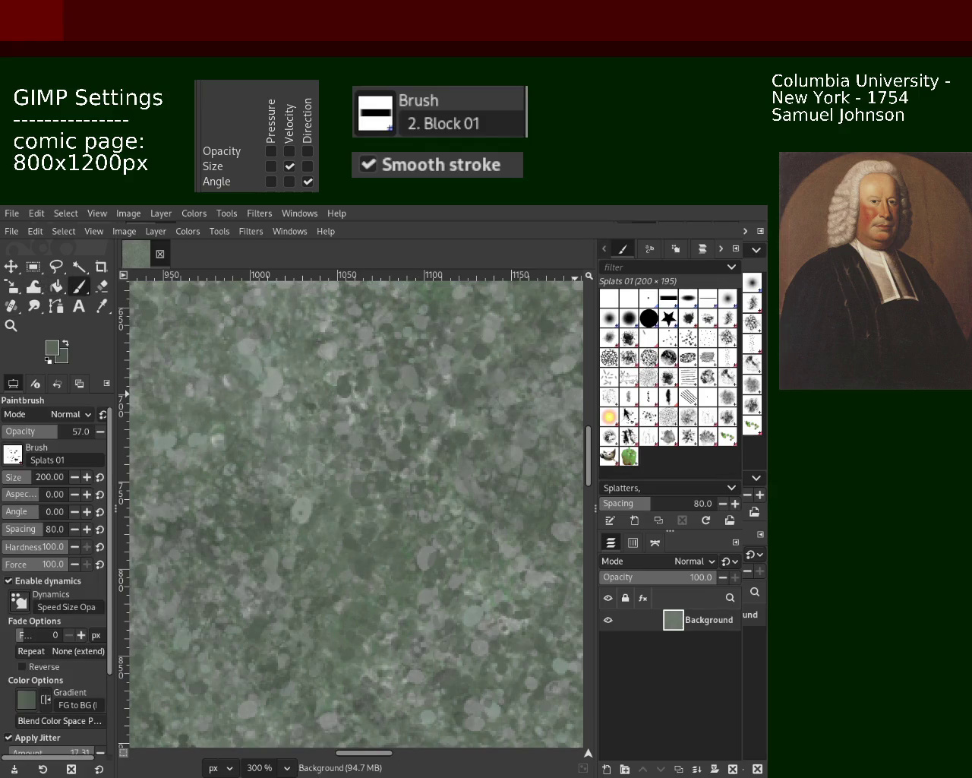
pyautogui.click(650, 445)
pyautogui.click(428, 450)
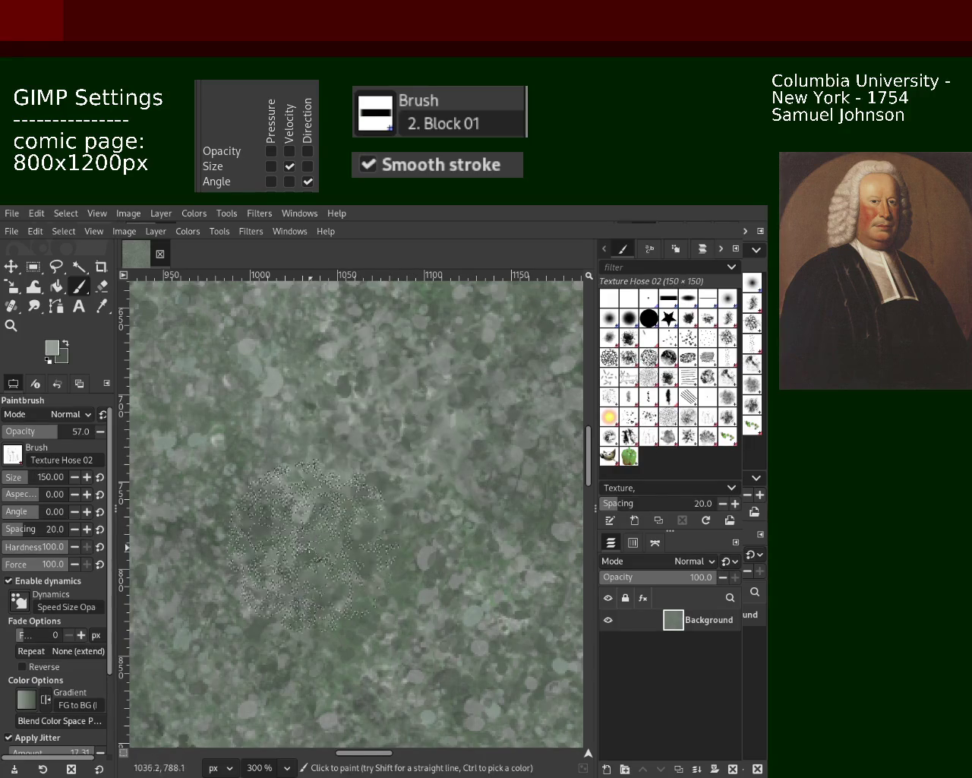
pyautogui.moveTo(428, 451); pyautogui.dragTo(325, 488)
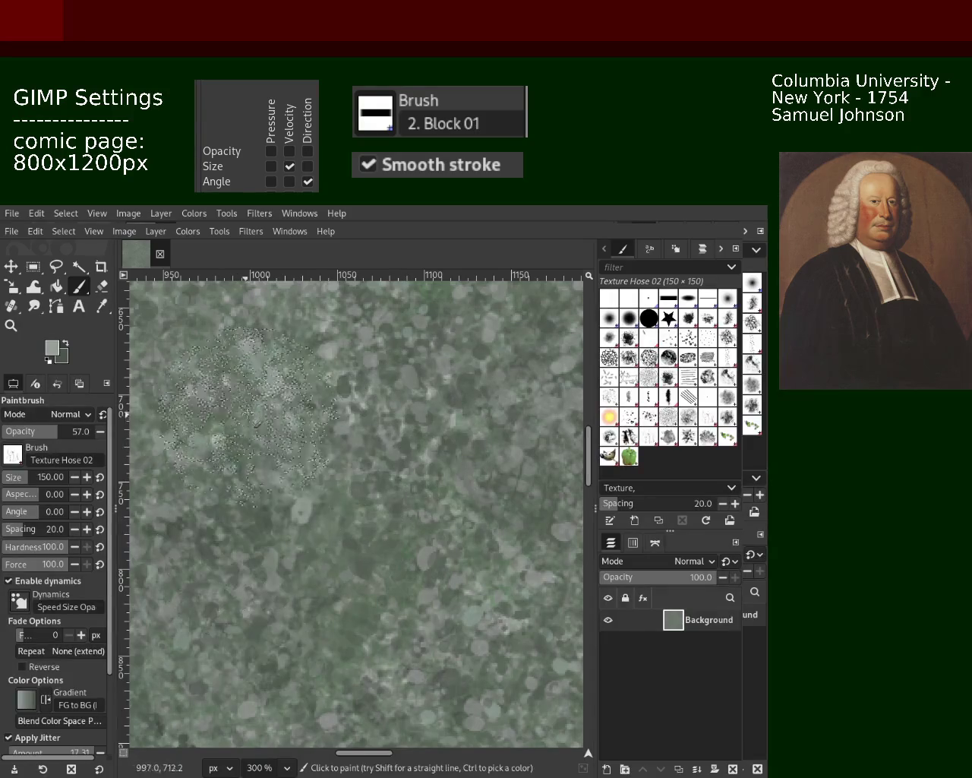
# Switch to the Zoom tool and scroll the view out and in to inspect the new patch.
pyautogui.press('z')
pyautogui.scroll(-3, 449, 457)
pyautogui.scroll(-2, 433, 448)
pyautogui.scroll(-2, 418, 441)
pyautogui.scroll(-1, 404, 434)
pyautogui.scroll(3, 395, 441)
pyautogui.scroll(1, 364, 456)
pyautogui.scroll(-2, 327, 475)
pyautogui.scroll(2, 284, 501)
pyautogui.scroll(2, 284, 502)
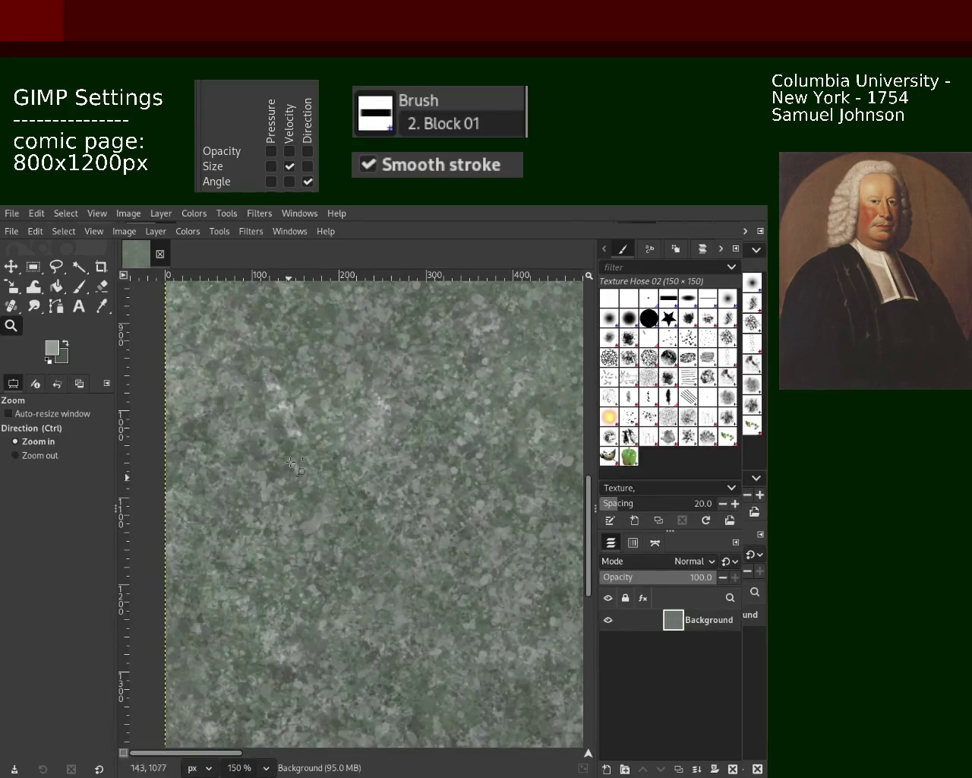
pyautogui.scroll(-1, 284, 501)
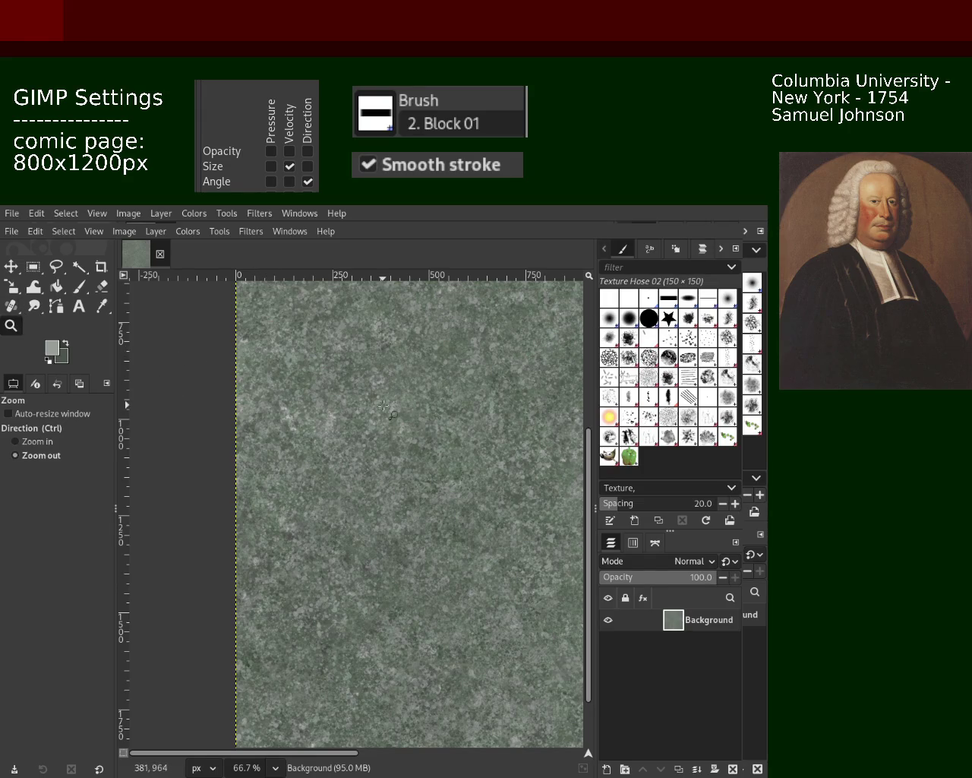
pyautogui.scroll(-5, 410, 370)
pyautogui.scroll(1, 439, 369)
pyautogui.scroll(2, 438, 373)
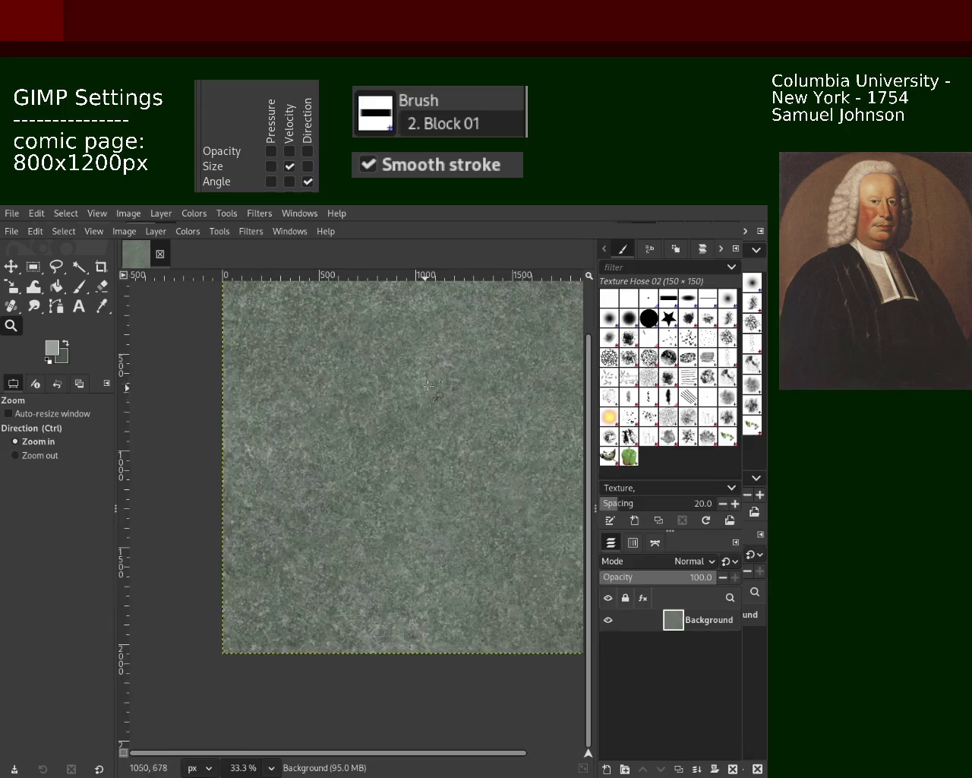
pyautogui.scroll(2, 436, 376)
pyautogui.scroll(3, 434, 381)
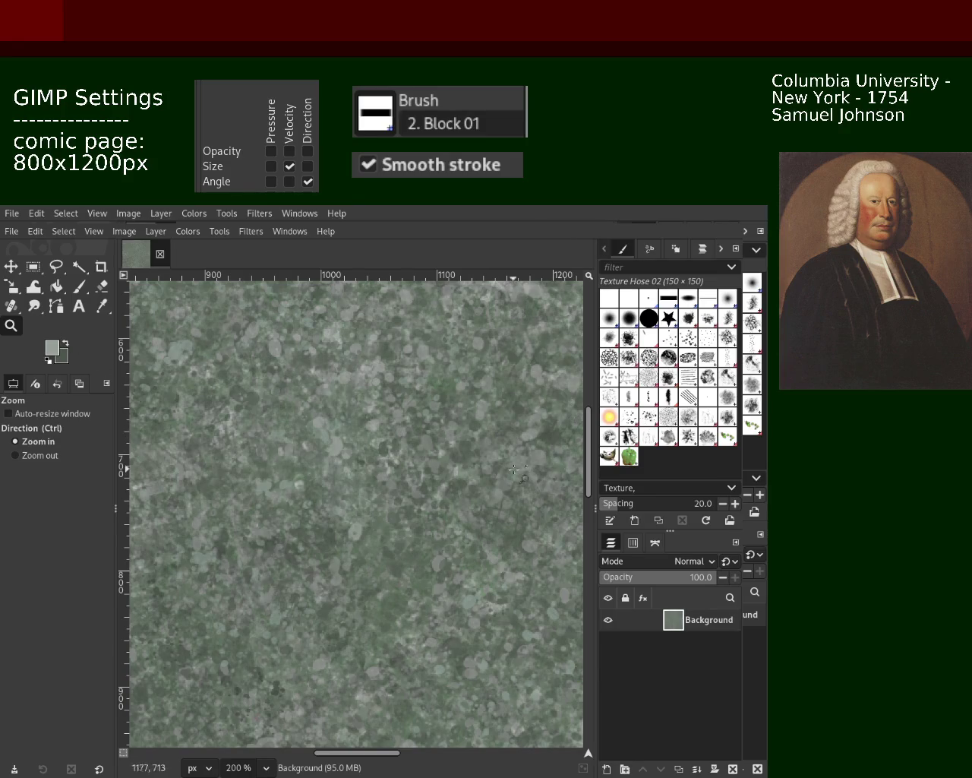
pyautogui.press('ctrl')
pyautogui.keyDown('ctrl'); pyautogui.click(376, 453); pyautogui.keyUp('ctrl')
pyautogui.keyDown('ctrl'); pyautogui.click(382, 461); pyautogui.keyUp('ctrl')
pyautogui.keyDown('ctrl'); pyautogui.click(383, 460); pyautogui.keyUp('ctrl')
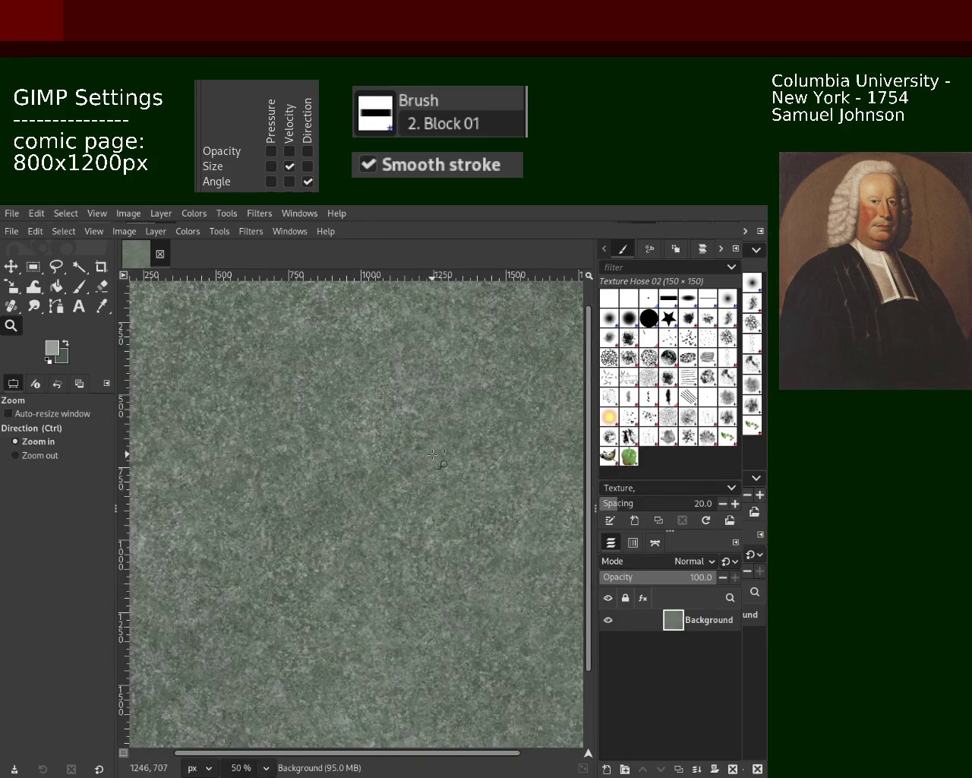
pyautogui.press('1')
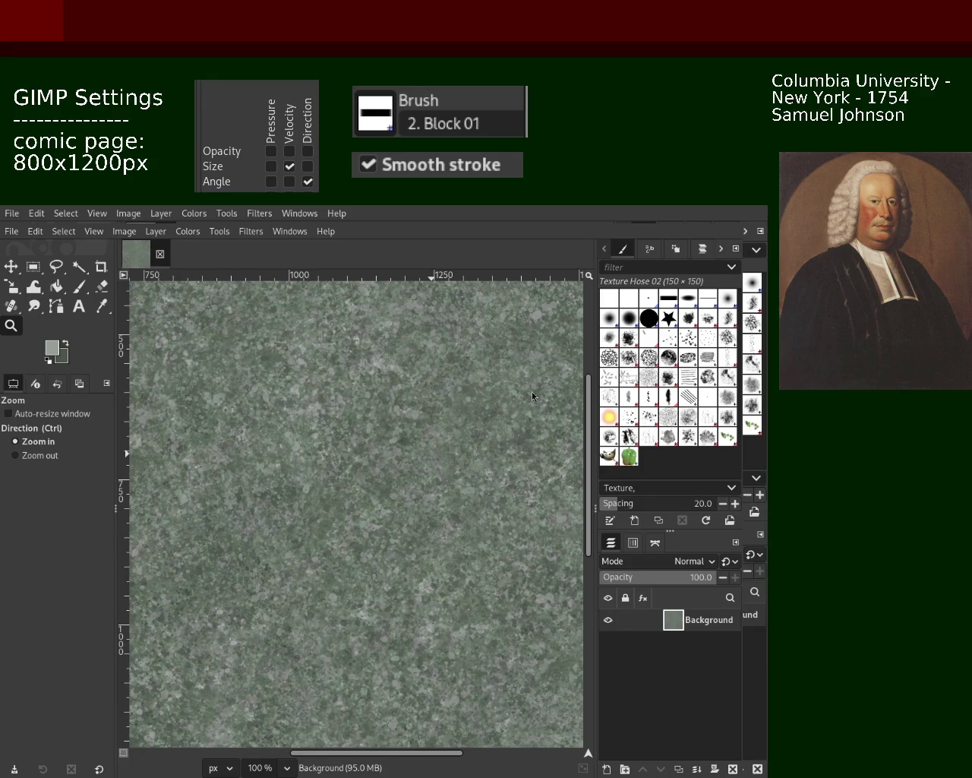
pyautogui.scroll(-2, 436, 427)
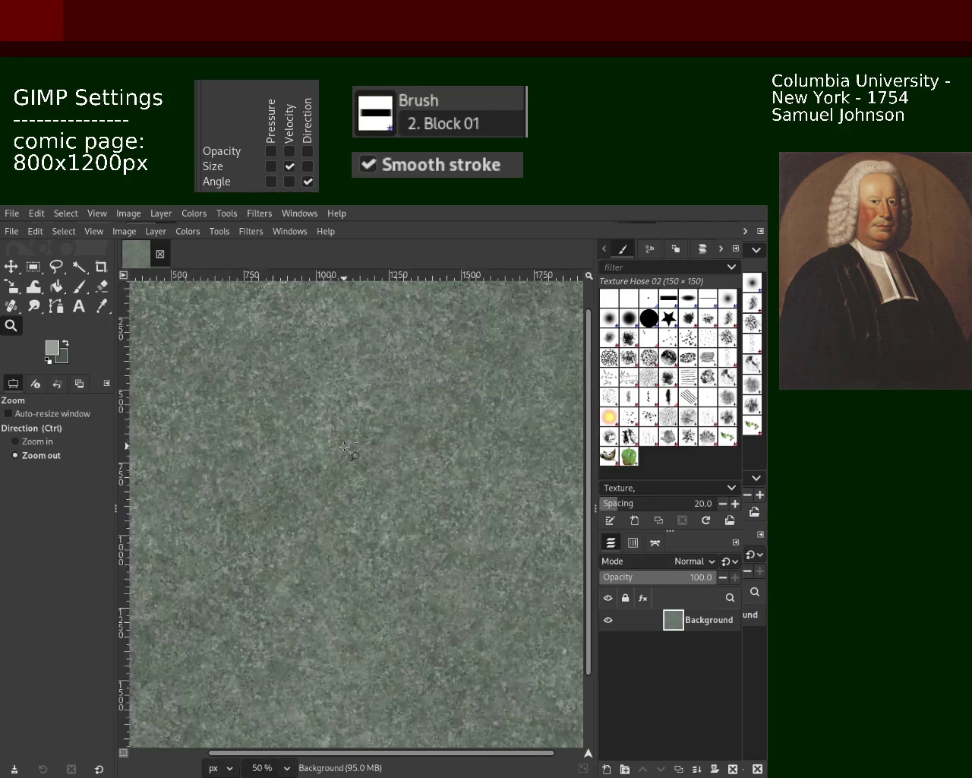
# Zoom in repeatedly and drag a tiny rectangle to magnify the texture to 25600%.
pyautogui.scroll(2, 436, 427)
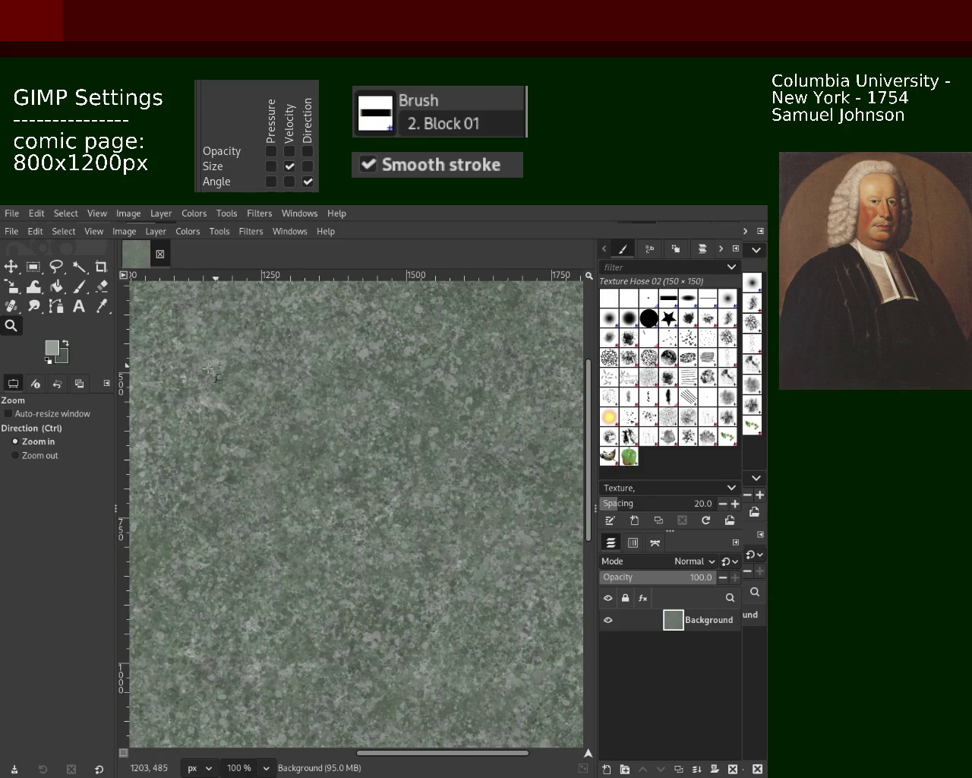
pyautogui.scroll(-5, 340, 414)
pyautogui.click(339, 414)
pyautogui.scroll(3, 339, 414)
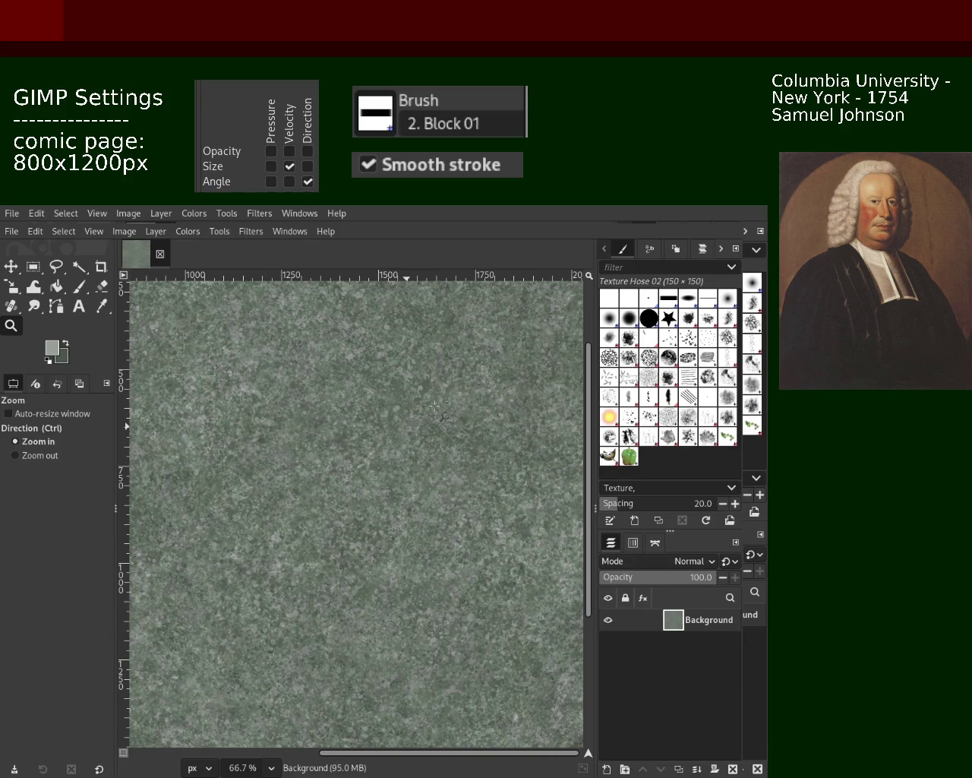
pyautogui.keyDown('ctrl'); pyautogui.click(396, 366); pyautogui.keyUp('ctrl')
pyautogui.click(396, 367)
pyautogui.click(336, 390)
pyautogui.click(337, 390)
pyautogui.moveTo(287, 386); pyautogui.dragTo(289, 388)
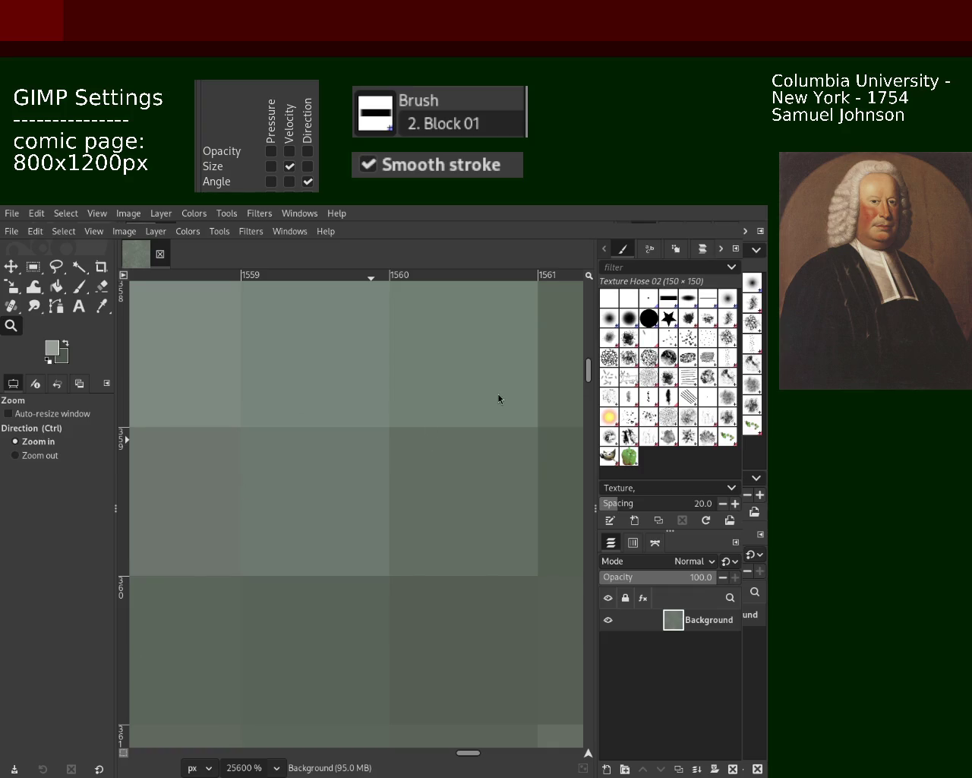
# Scroll the view back out from single-pixel magnification.
pyautogui.scroll(-2, 379, 431)
pyautogui.scroll(-2, 376, 427)
pyautogui.scroll(-2, 375, 427)
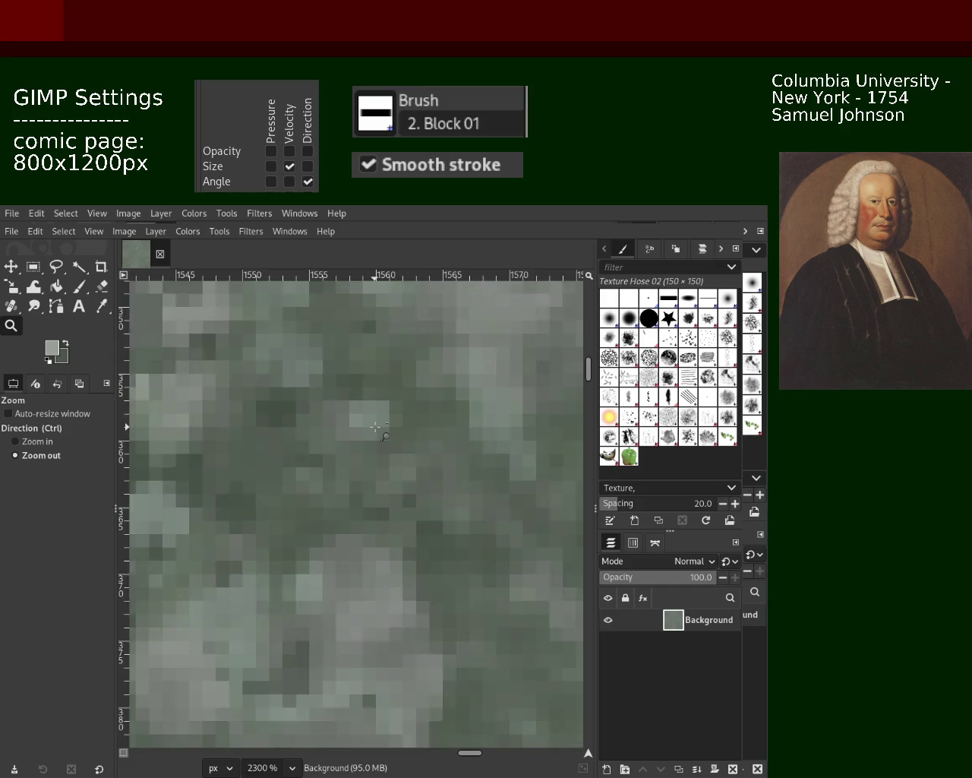
pyautogui.scroll(-5, 375, 427)
pyautogui.scroll(-2, 375, 427)
pyautogui.scroll(-4, 375, 427)
pyautogui.scroll(-1, 375, 427)
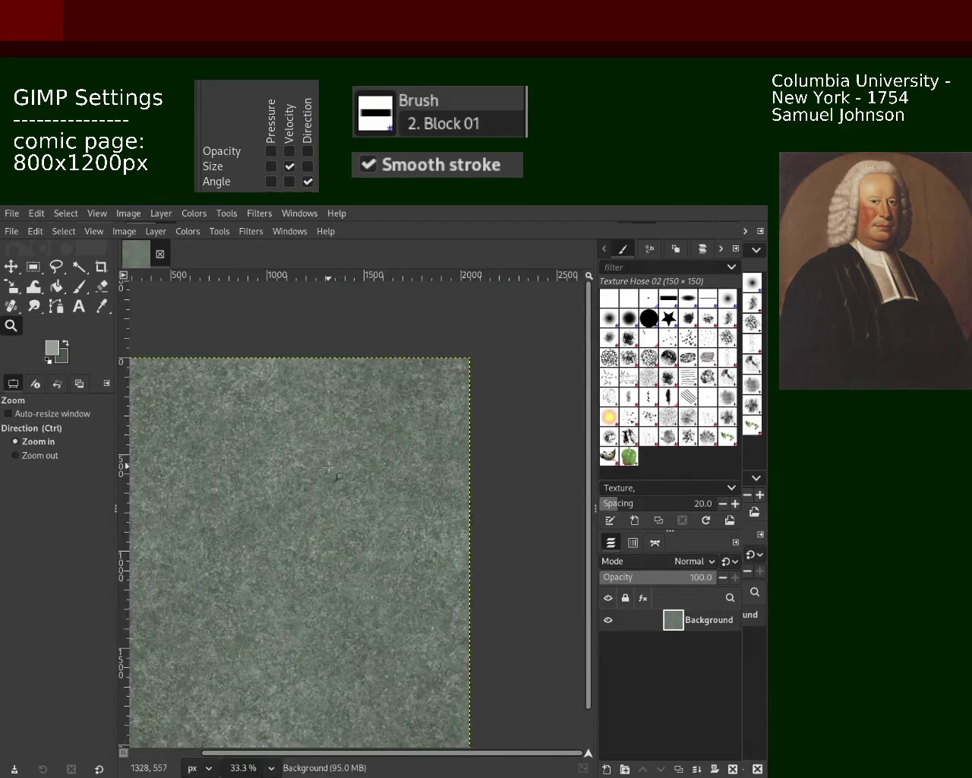
pyautogui.scroll(2, 337, 463)
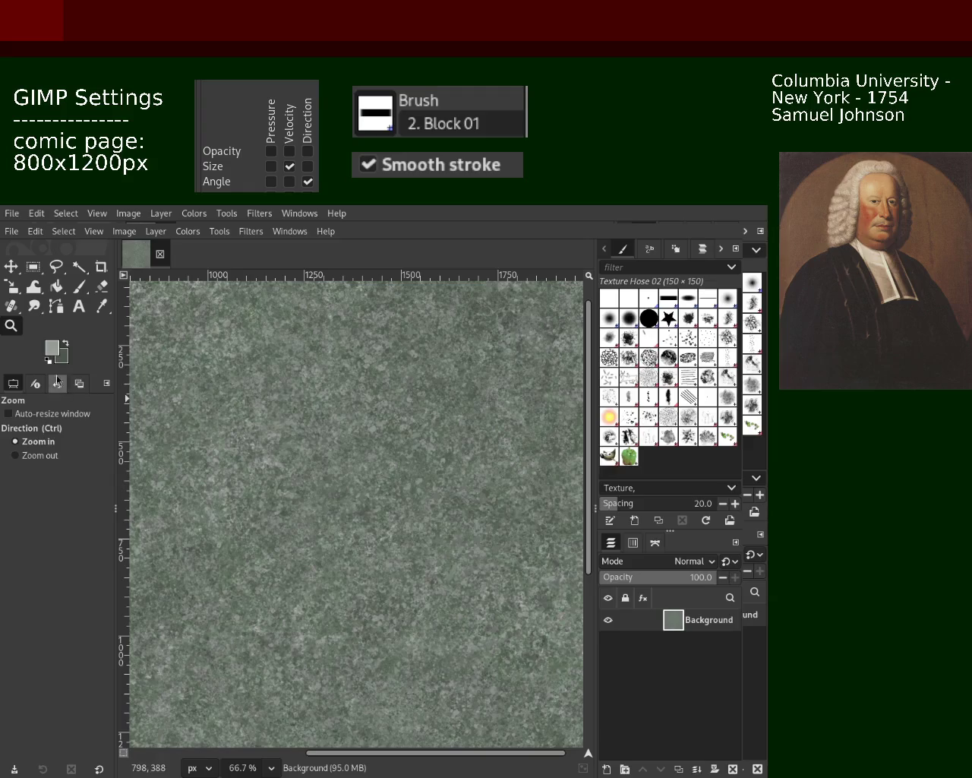
# Step the zoom through 200% and settle at 66.7% so the texture fills the window.
pyautogui.keyDown('ctrl'); pyautogui.click(380, 540); pyautogui.keyUp('ctrl')
pyautogui.keyDown('ctrl'); pyautogui.click(380, 540); pyautogui.keyUp('ctrl')
pyautogui.click(380, 539)
pyautogui.click(380, 539)
pyautogui.click(380, 540)
pyautogui.keyDown('ctrl'); pyautogui.click(395, 509); pyautogui.keyUp('ctrl')
pyautogui.click(410, 478)
pyautogui.click(421, 450)
pyautogui.click(420, 450)
pyautogui.keyDown('ctrl'); pyautogui.click(421, 449); pyautogui.keyUp('ctrl')
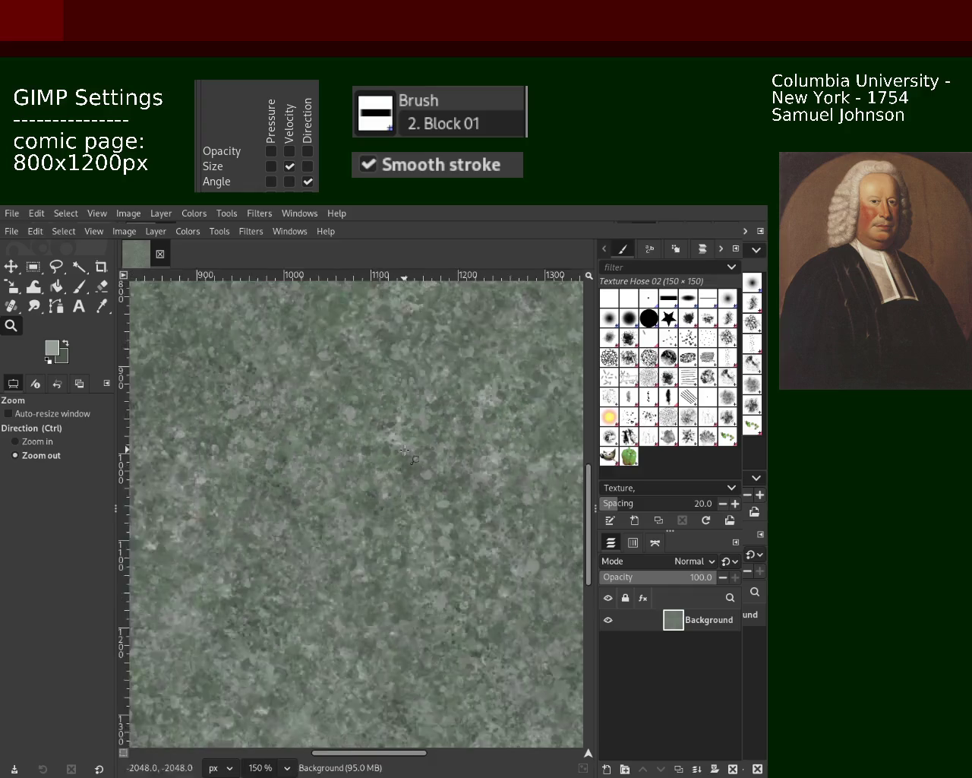
pyautogui.keyDown('ctrl'); pyautogui.click(335, 414); pyautogui.keyUp('ctrl')
pyautogui.keyDown('ctrl'); pyautogui.click(304, 403); pyautogui.keyUp('ctrl')
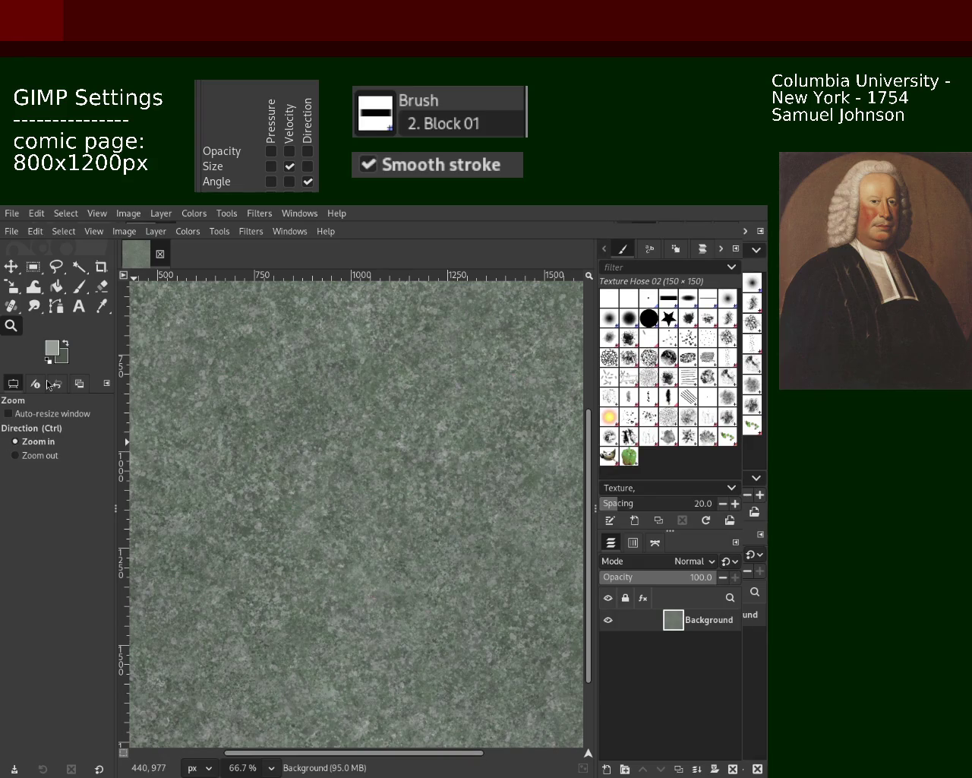
# Zoom out and back in at a new spot to inspect the mottled texture.
pyautogui.scroll(-3, 328, 508)
pyautogui.scroll(2, 327, 509)
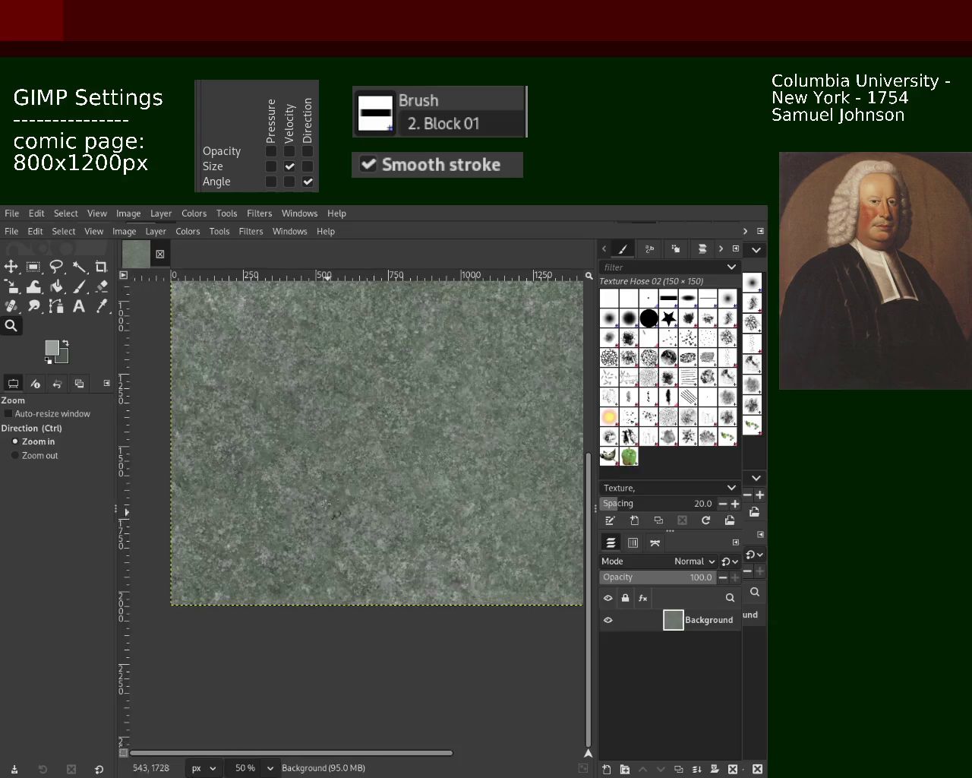
pyautogui.scroll(2, 328, 509)
pyautogui.scroll(1, 334, 501)
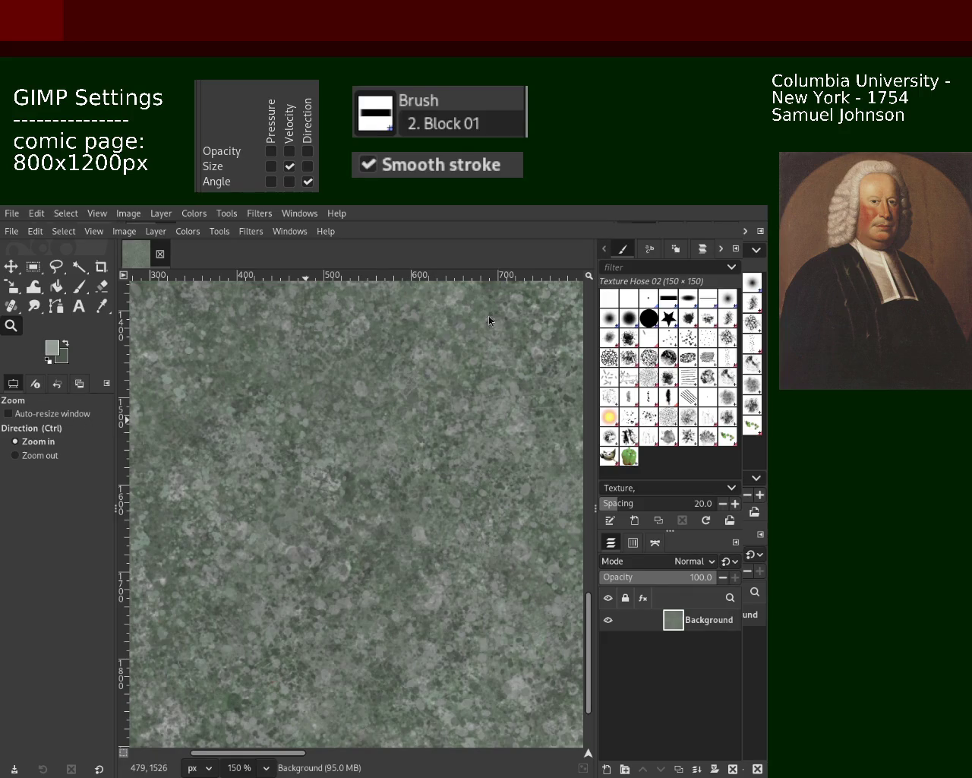
pyautogui.click(34, 455)
pyautogui.click(383, 466)
pyautogui.click(385, 469)
pyautogui.click(34, 442)
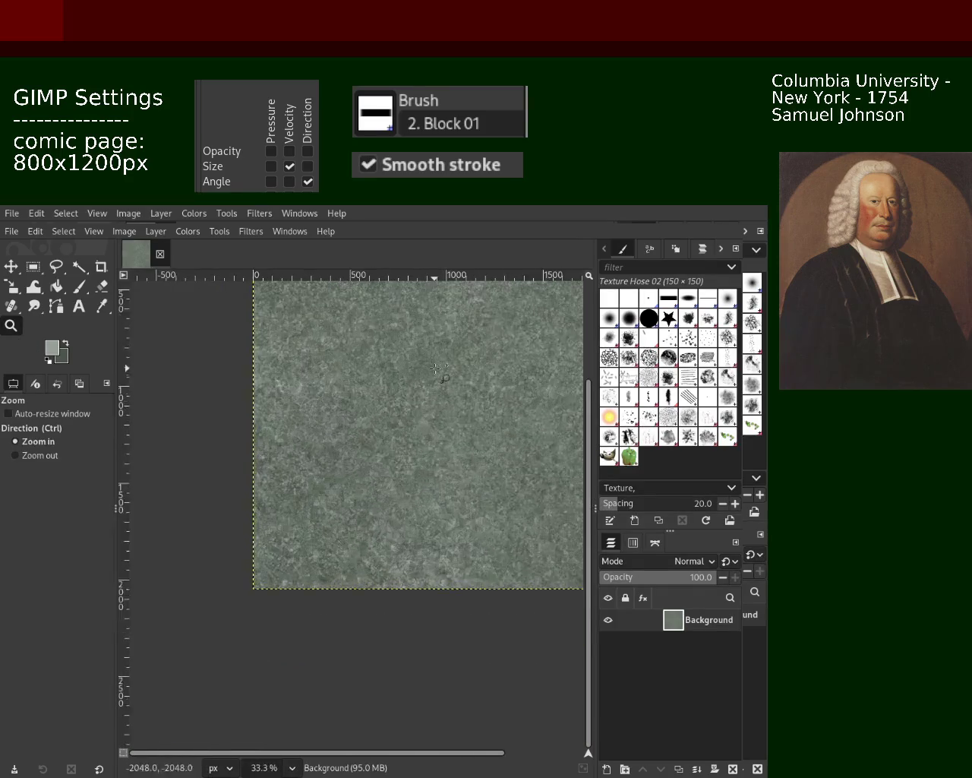
pyautogui.click(243, 341)
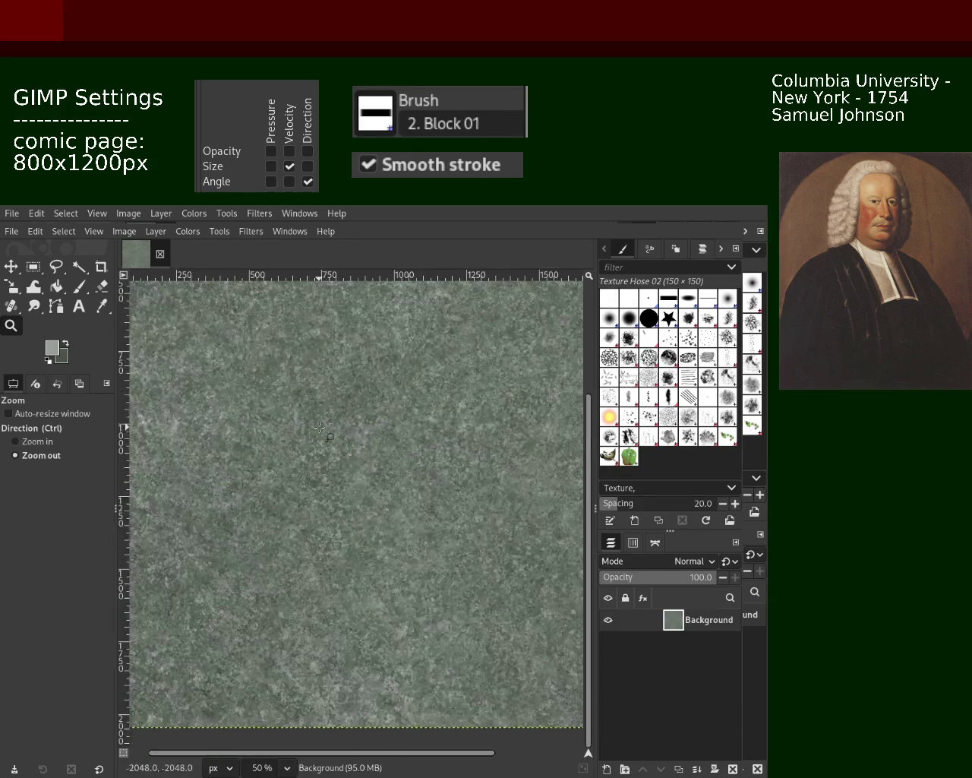
# Try a similar-colour bucket fill on the canvas, undo it, and return to the Paintbrush.
pyautogui.scroll(-4, 336, 334)
pyautogui.scroll(1, 337, 334)
pyautogui.scroll(3, 336, 334)
pyautogui.scroll(2, 337, 335)
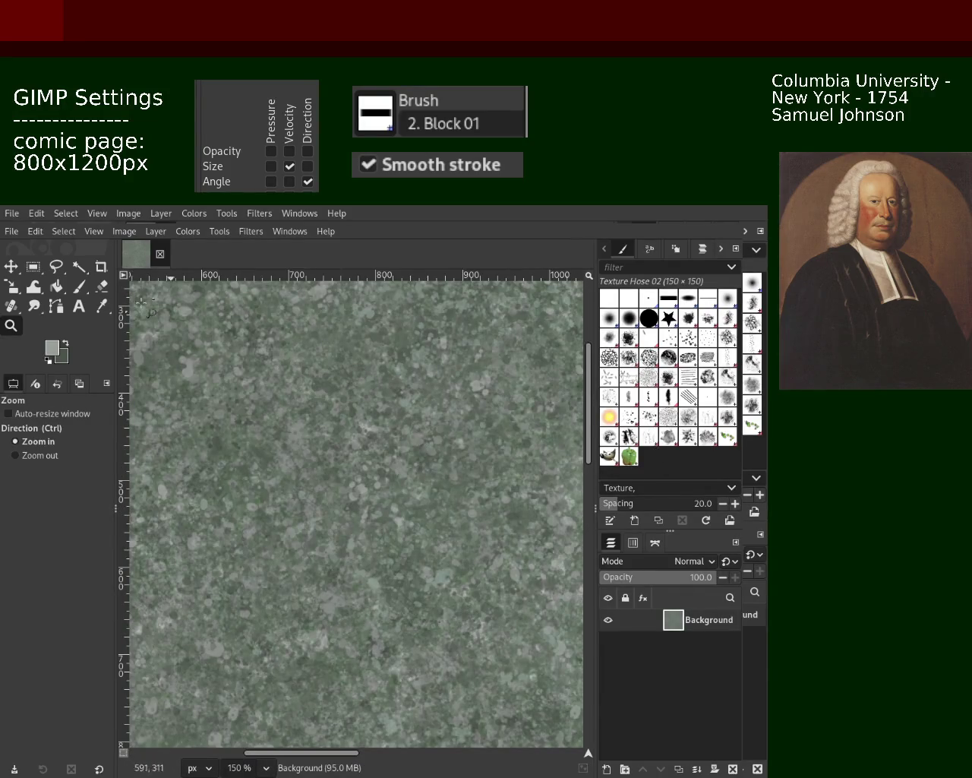
pyautogui.click(58, 287)
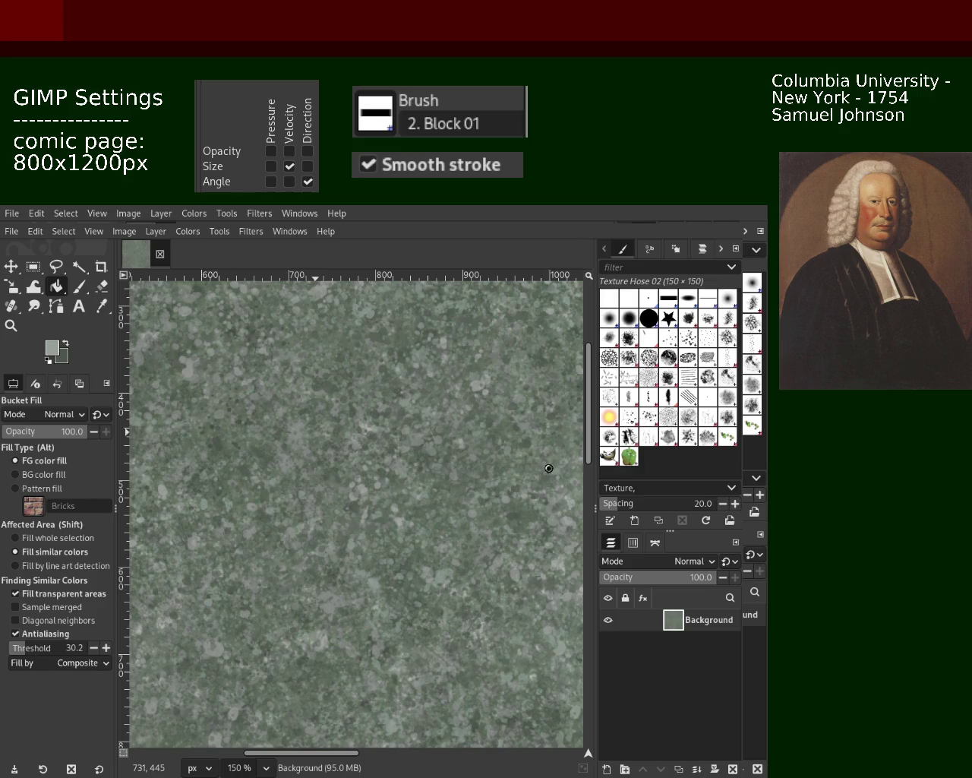
pyautogui.click(533, 468)
pyautogui.hotkey('ctrl', 'z')
pyautogui.click(79, 287)
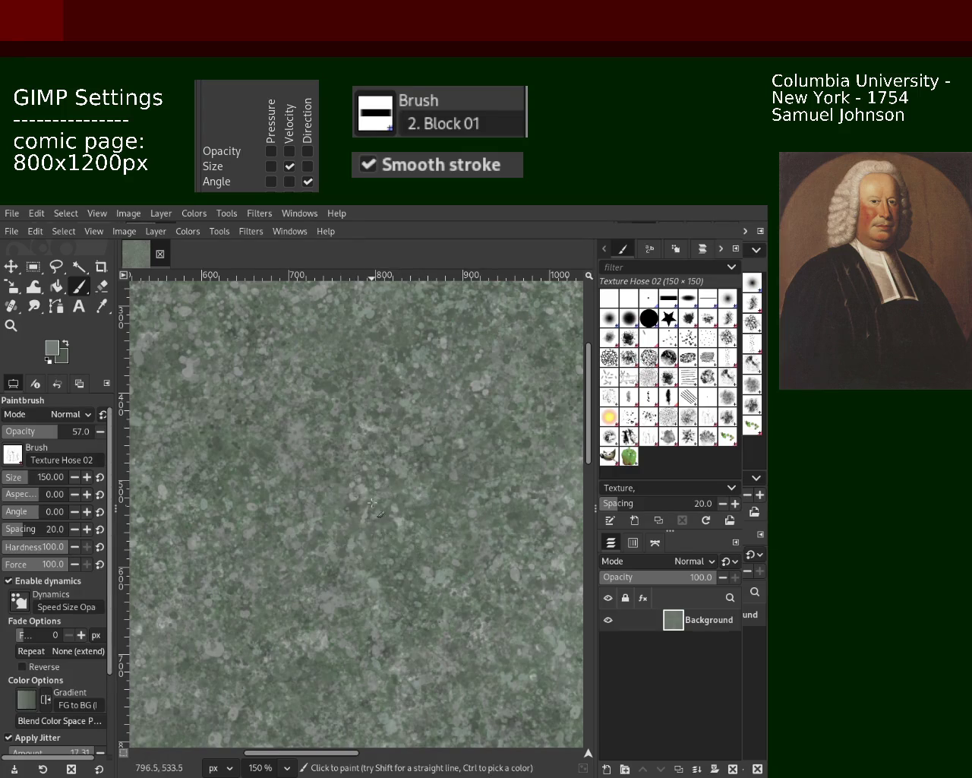
# Stamp a Texture Hose 02 dab on the background and zoom in and out to check it.
pyautogui.click(454, 387)
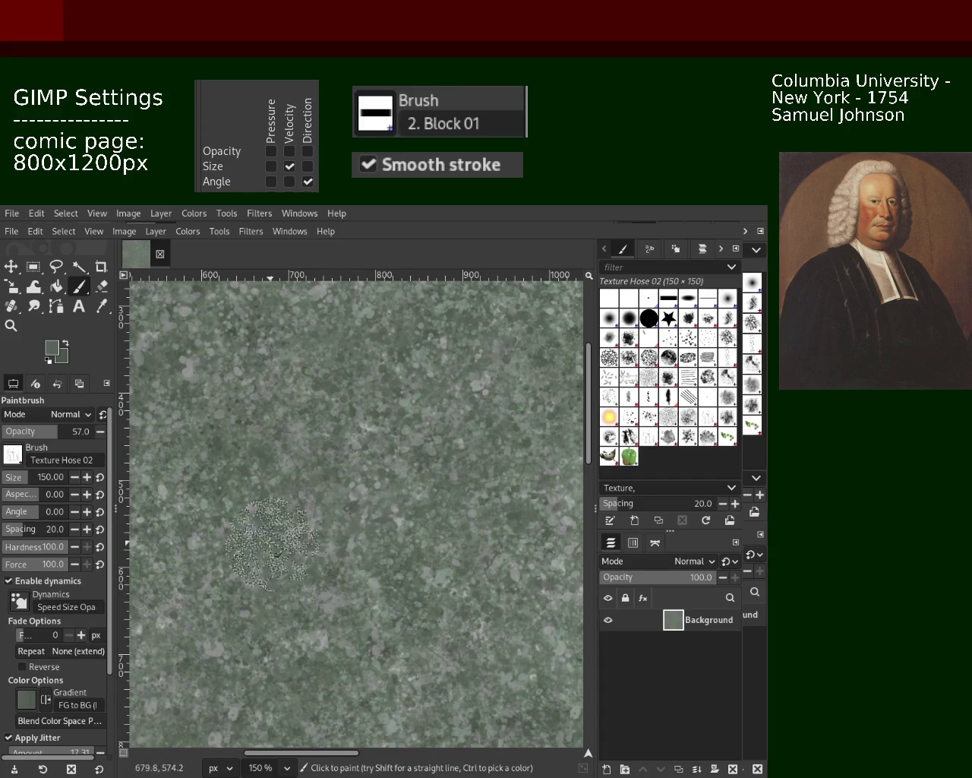
pyautogui.click(10, 325)
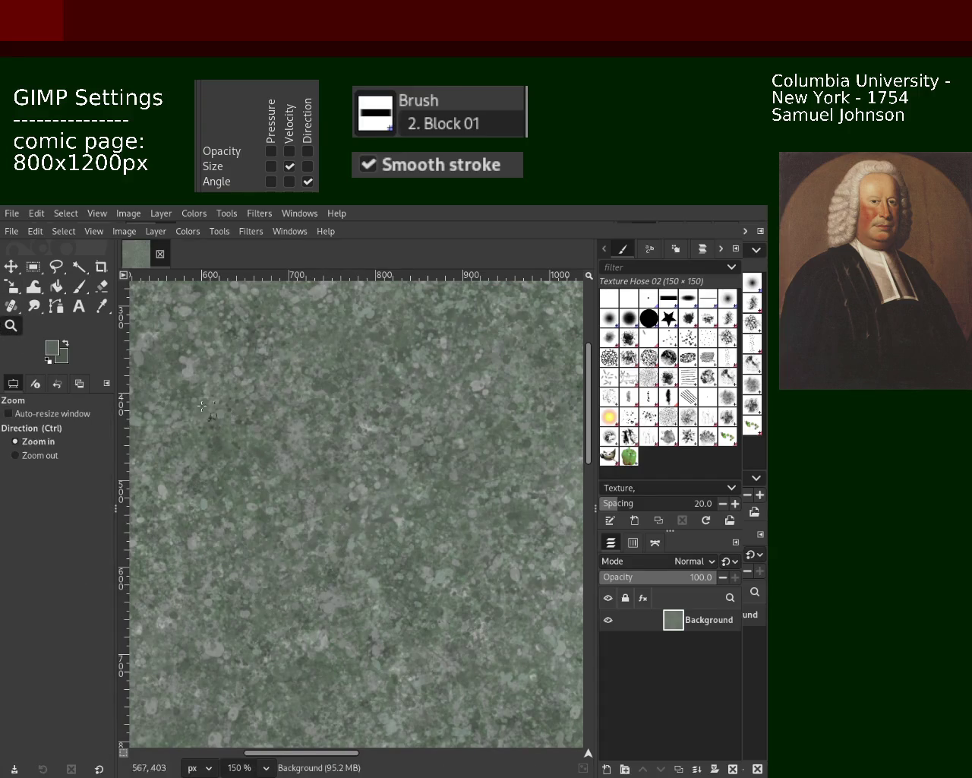
pyautogui.keyDown('ctrl'); pyautogui.scroll(-2, 354, 473); pyautogui.keyUp('ctrl')
pyautogui.keyDown('ctrl'); pyautogui.scroll(-4, 354, 472); pyautogui.keyUp('ctrl')
pyautogui.keyDown('ctrl'); pyautogui.scroll(2, 354, 472); pyautogui.keyUp('ctrl')
pyautogui.keyDown('ctrl'); pyautogui.scroll(3, 327, 509); pyautogui.keyUp('ctrl')
pyautogui.keyDown('ctrl'); pyautogui.scroll(-1, 304, 539); pyautogui.keyUp('ctrl')
pyautogui.keyDown('ctrl'); pyautogui.scroll(2, 289, 562); pyautogui.keyUp('ctrl')
pyautogui.keyDown('ctrl'); pyautogui.scroll(-1, 289, 563); pyautogui.keyUp('ctrl')
pyautogui.keyDown('ctrl'); pyautogui.scroll(1, 319, 531); pyautogui.keyUp('ctrl')
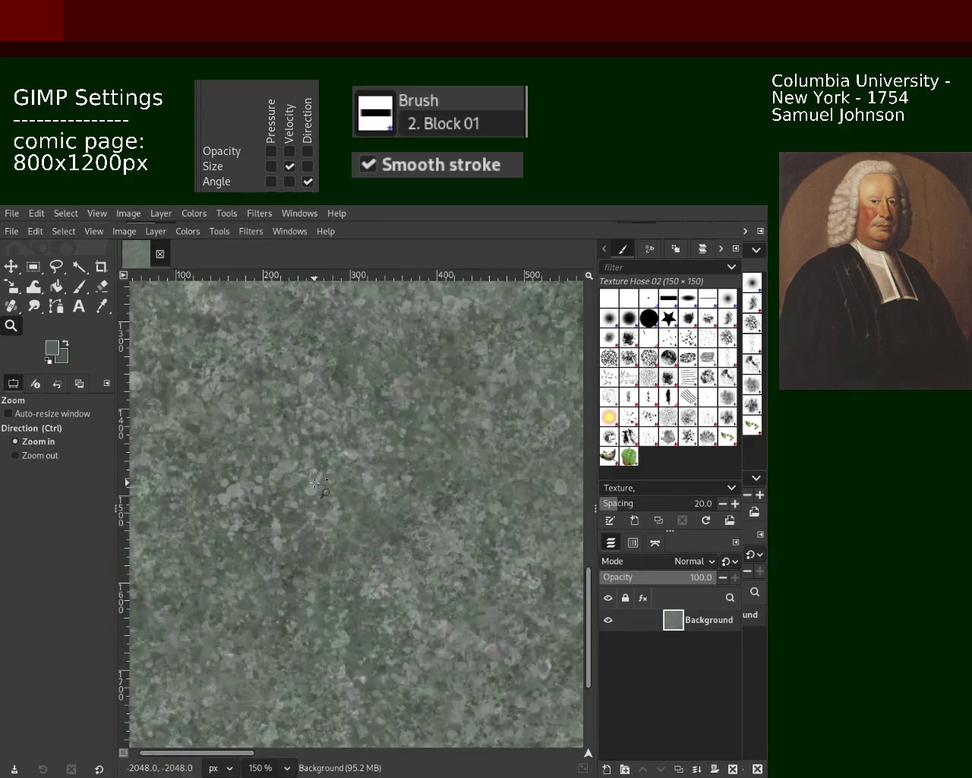
pyautogui.keyDown('ctrl'); pyautogui.scroll(1, 378, 517); pyautogui.keyUp('ctrl')
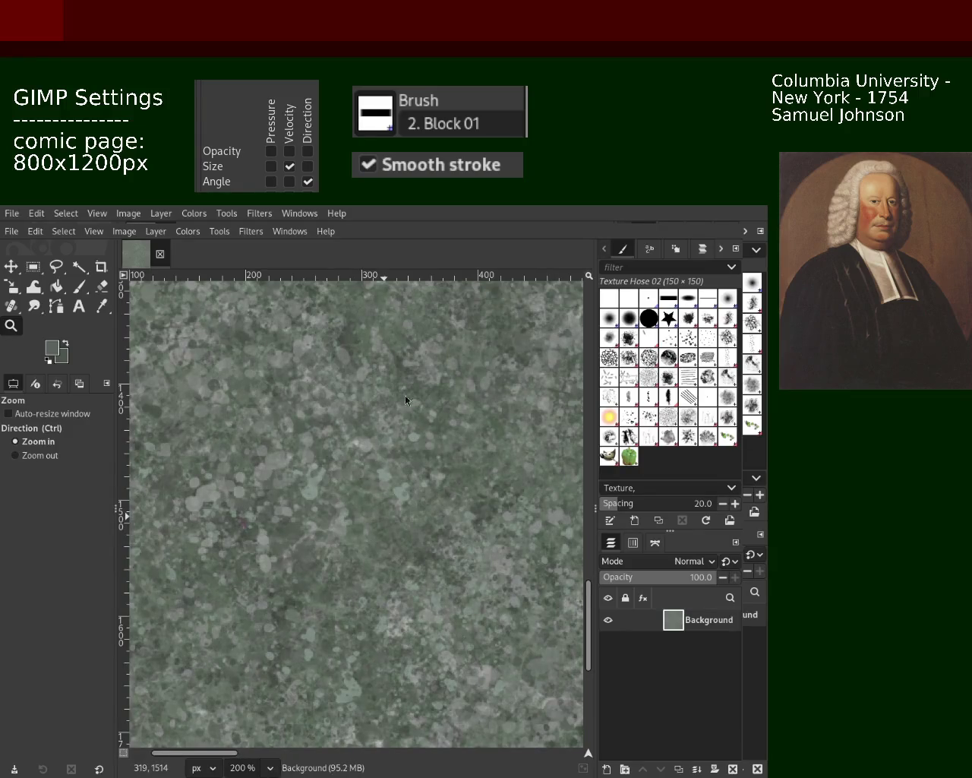
# Stamp another speckled dab in the lower left and review it at a mid-level zoom.
pyautogui.click(77, 288)
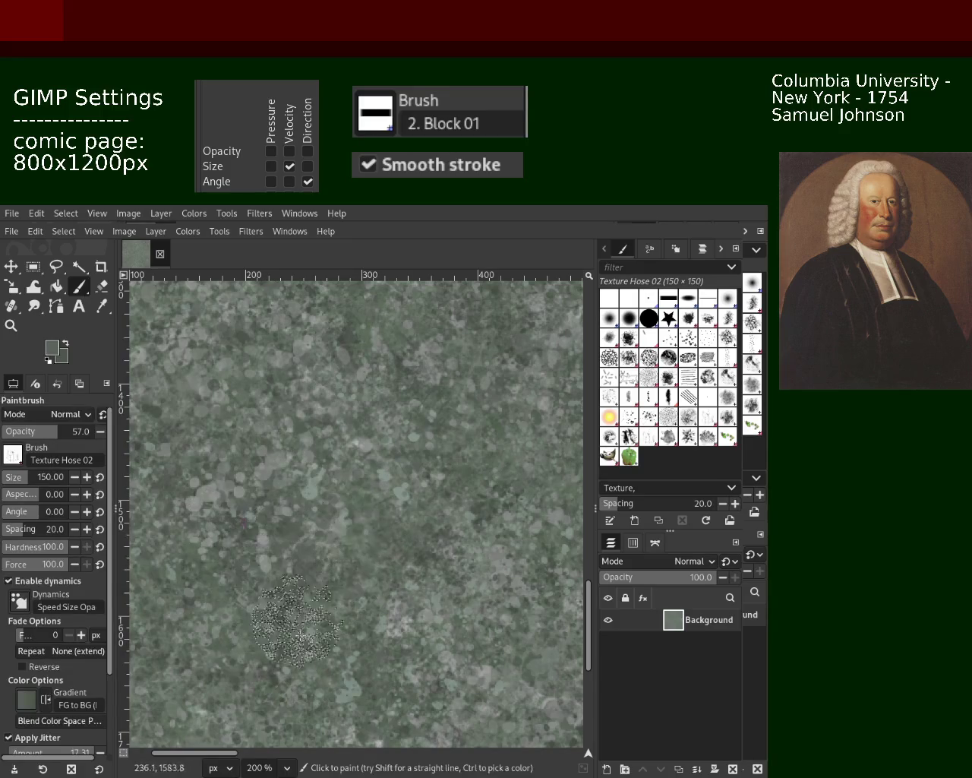
pyautogui.click(206, 484)
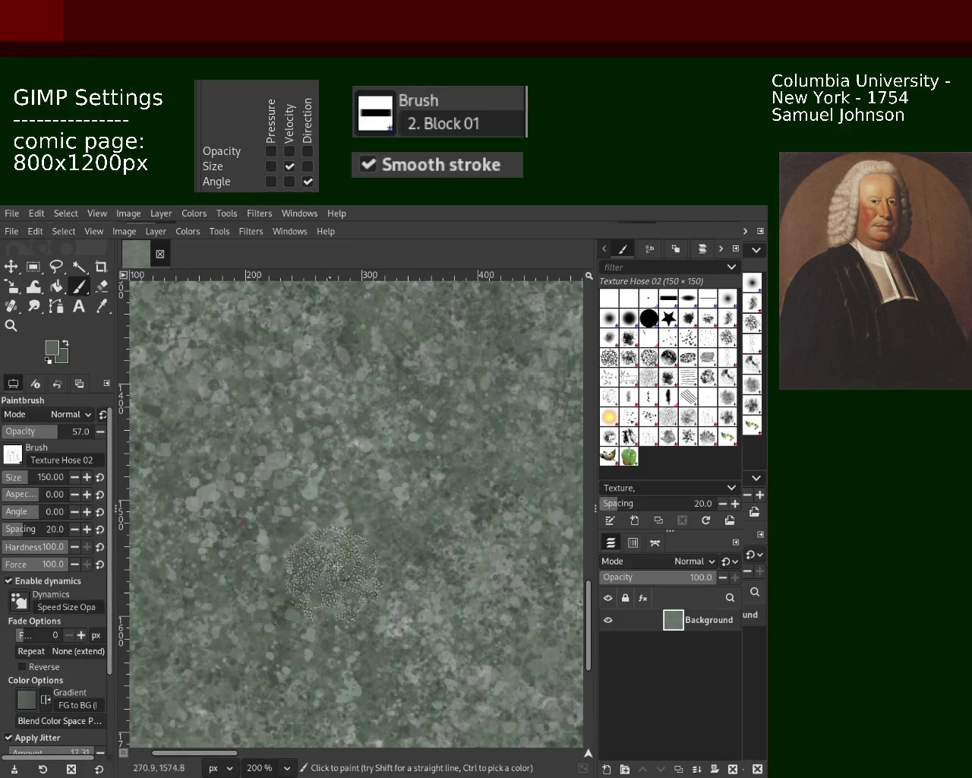
pyautogui.click(20, 328)
pyautogui.scroll(-1, 321, 571)
pyautogui.scroll(-2, 320, 572)
pyautogui.scroll(1, 320, 572)
pyautogui.keyDown('ctrl'); pyautogui.click(228, 557); pyautogui.keyUp('ctrl')
pyautogui.keyDown('ctrl'); pyautogui.click(228, 557); pyautogui.keyUp('ctrl')
pyautogui.click(420, 526)
pyautogui.keyDown('ctrl'); pyautogui.click(420, 525); pyautogui.keyUp('ctrl')
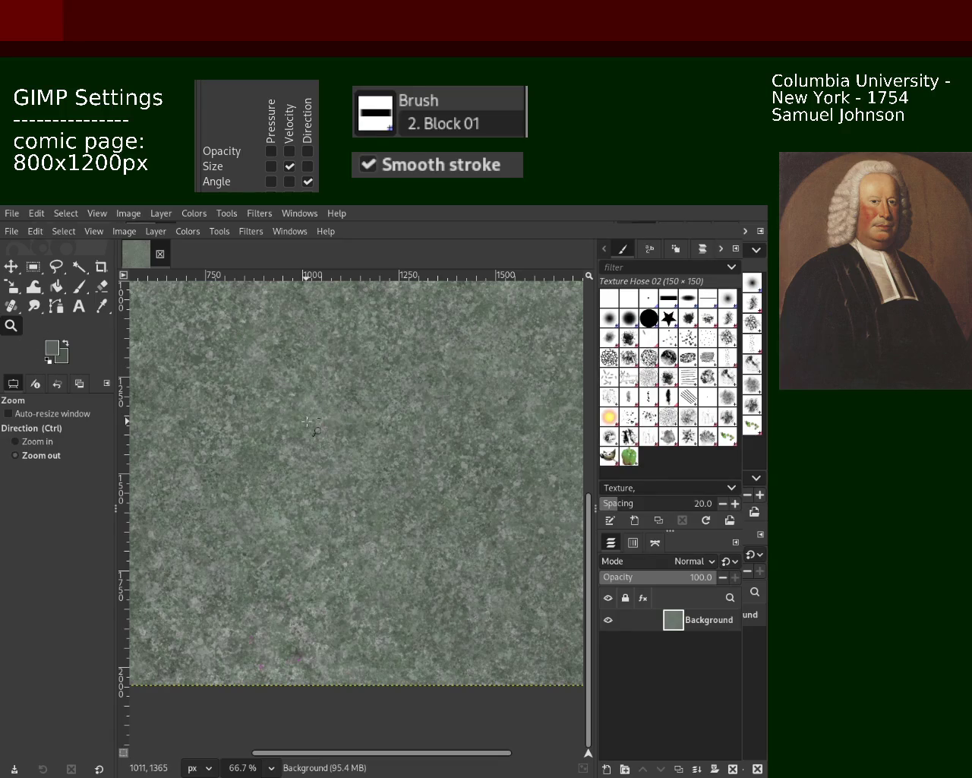
# Zoom in and out to look over the mottled grey-green texture up close.
pyautogui.scroll(-2, 307, 349)
pyautogui.scroll(-1, 307, 349)
pyautogui.scroll(2, 305, 346)
pyautogui.scroll(2, 305, 346)
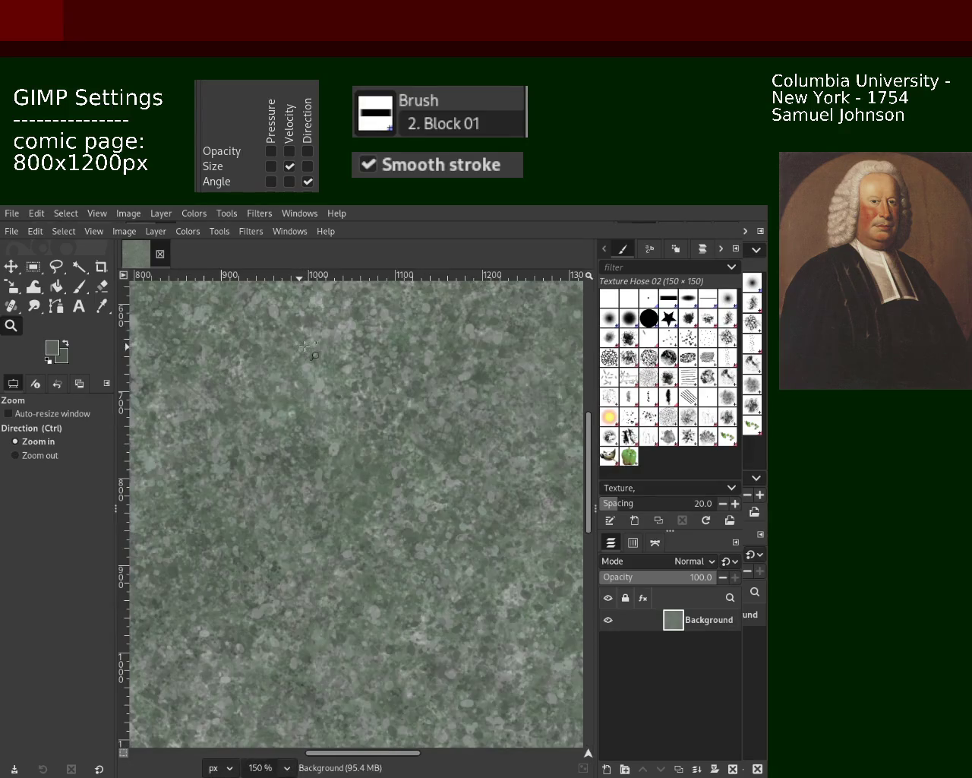
pyautogui.scroll(1, 313, 357)
pyautogui.scroll(2, 323, 371)
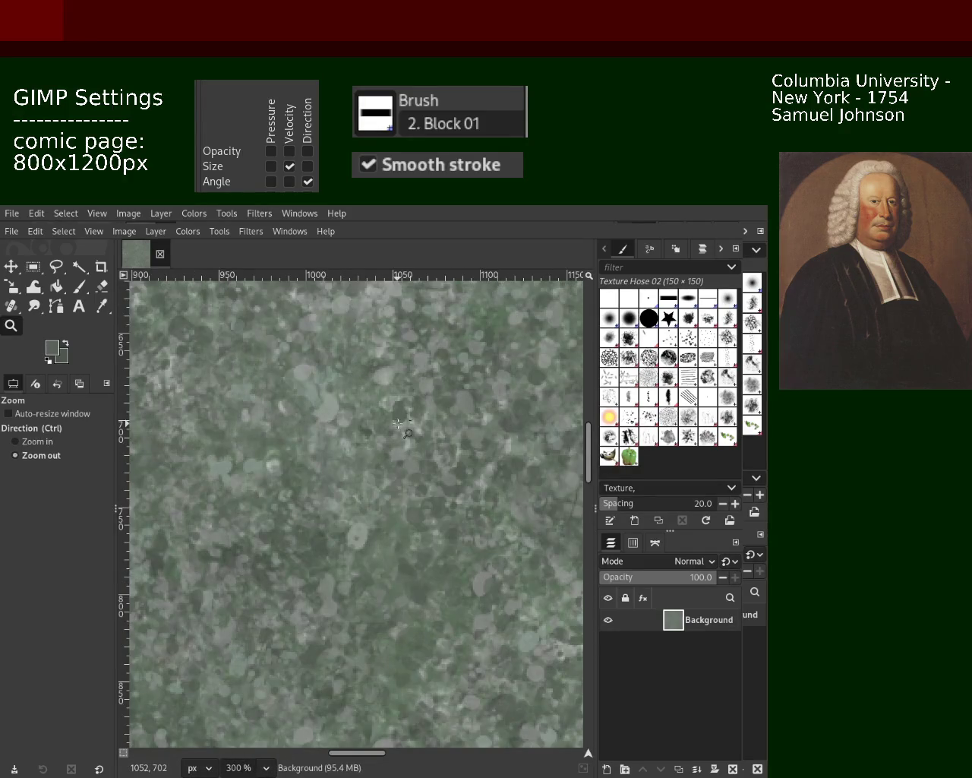
pyautogui.scroll(-2, 323, 371)
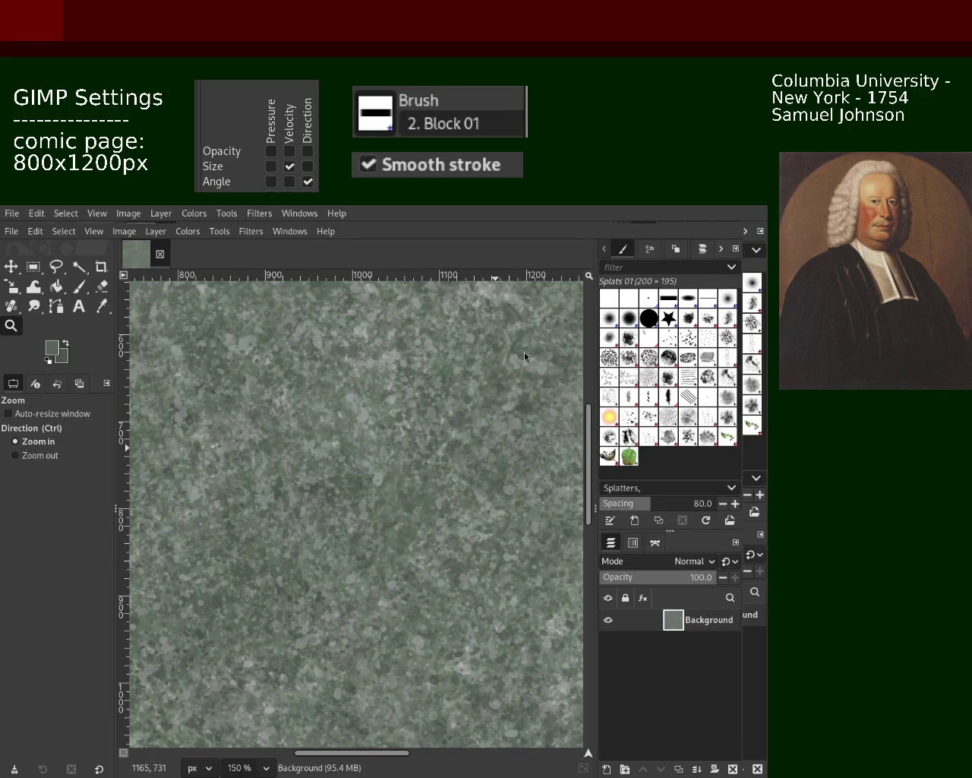
# Paint Splats 01 splatter marks across the upper middle, then swap to a paler grey colour.
pyautogui.click(78, 286)
pyautogui.moveTo(357, 411); pyautogui.dragTo(332, 423)
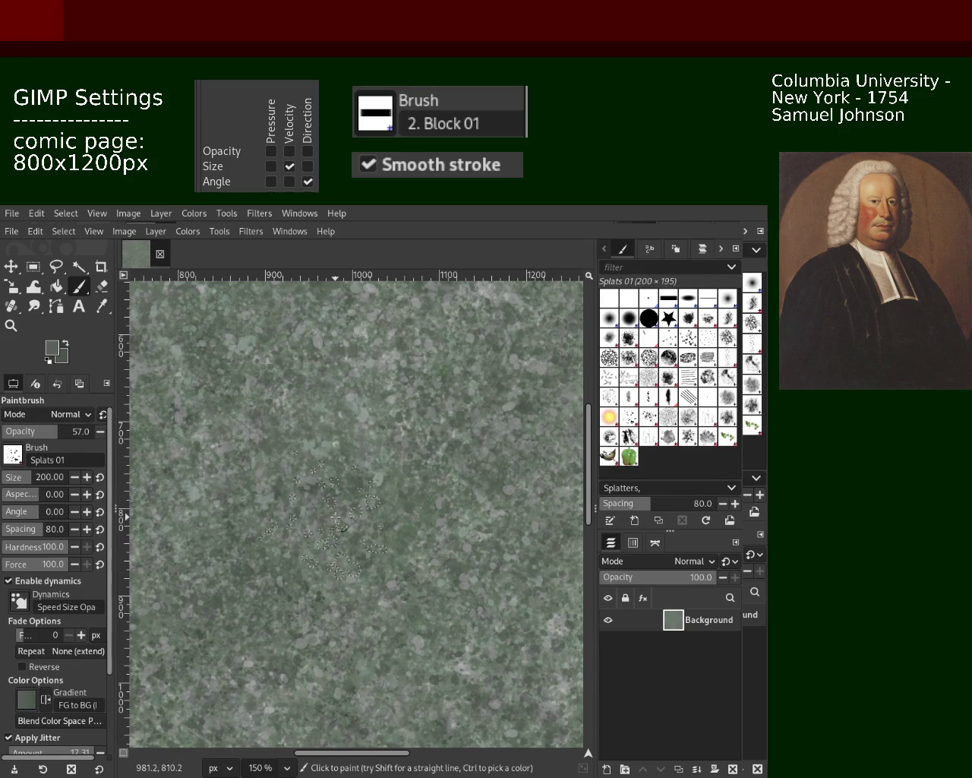
pyautogui.keyDown('ctrl'); pyautogui.click(370, 416); pyautogui.keyUp('ctrl')
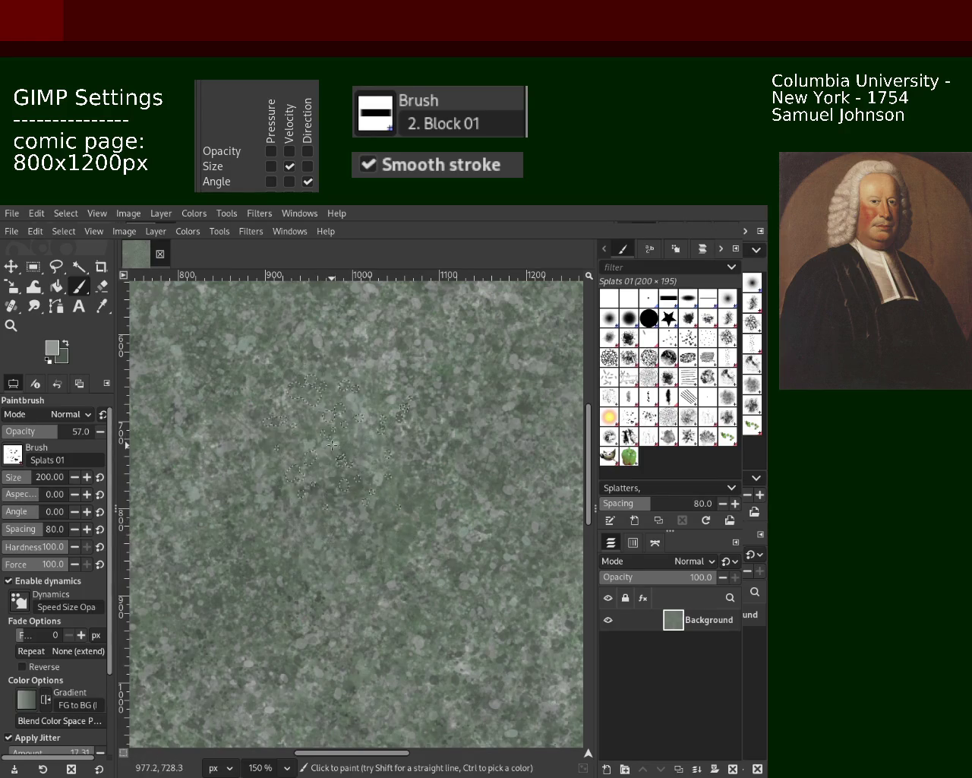
# Zoom out to see more of the page, settling the view at 50%.
pyautogui.press('z')
pyautogui.keyDown('ctrl'); pyautogui.click(268, 444); pyautogui.keyUp('ctrl')
pyautogui.keyDown('ctrl'); pyautogui.click(271, 380); pyautogui.keyUp('ctrl')
pyautogui.click(325, 446)
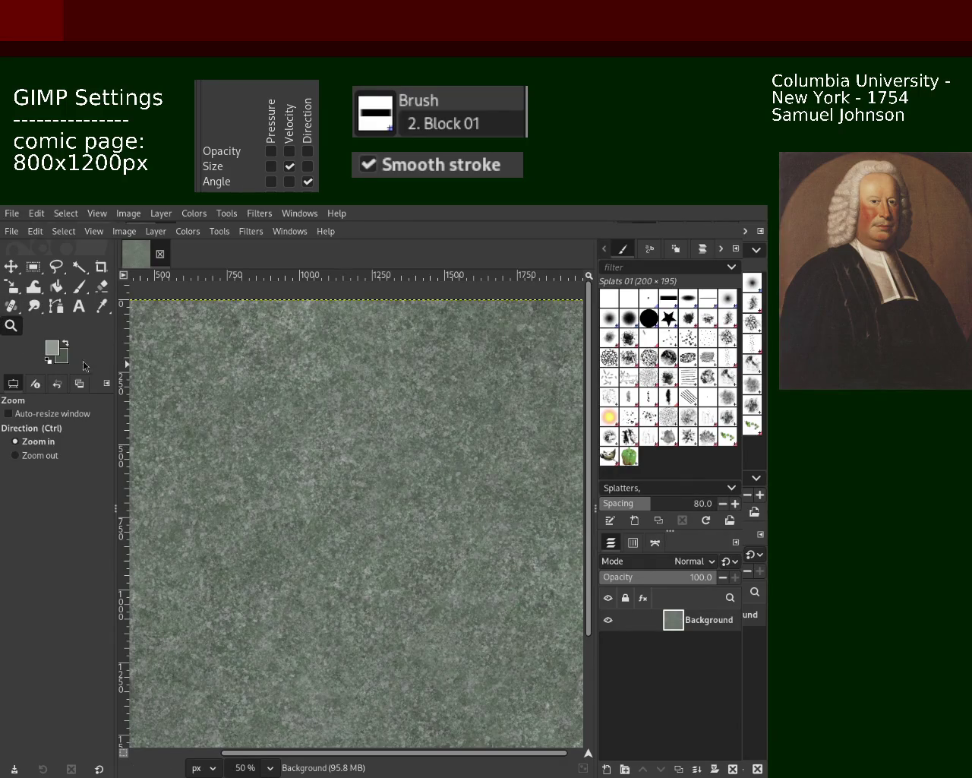
# Zoom out to the whole image, then select the Texture Hose 02 brush again.
pyautogui.keyDown('ctrl'); pyautogui.click(376, 479); pyautogui.keyUp('ctrl')
pyautogui.keyDown('ctrl'); pyautogui.click(375, 478); pyautogui.keyUp('ctrl')
pyautogui.keyDown('ctrl'); pyautogui.click(376, 479); pyautogui.keyUp('ctrl')
pyautogui.click(376, 479)
pyautogui.click(375, 479)
pyautogui.click(375, 478)
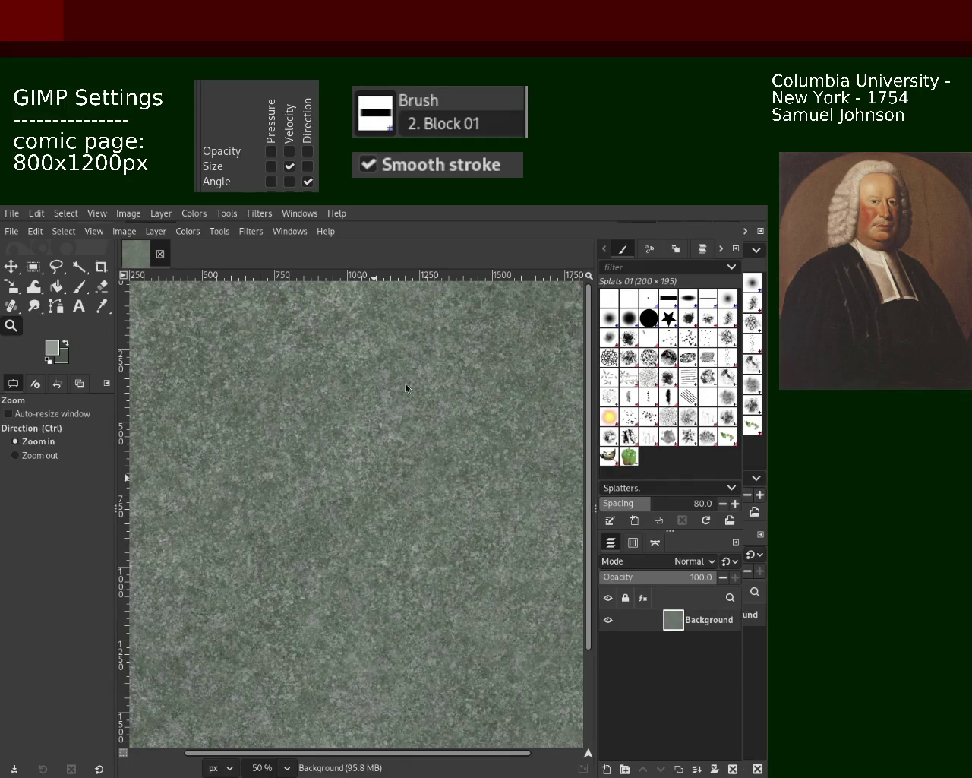
pyautogui.scroll(-2, 441, 460)
pyautogui.scroll(-2, 434, 522)
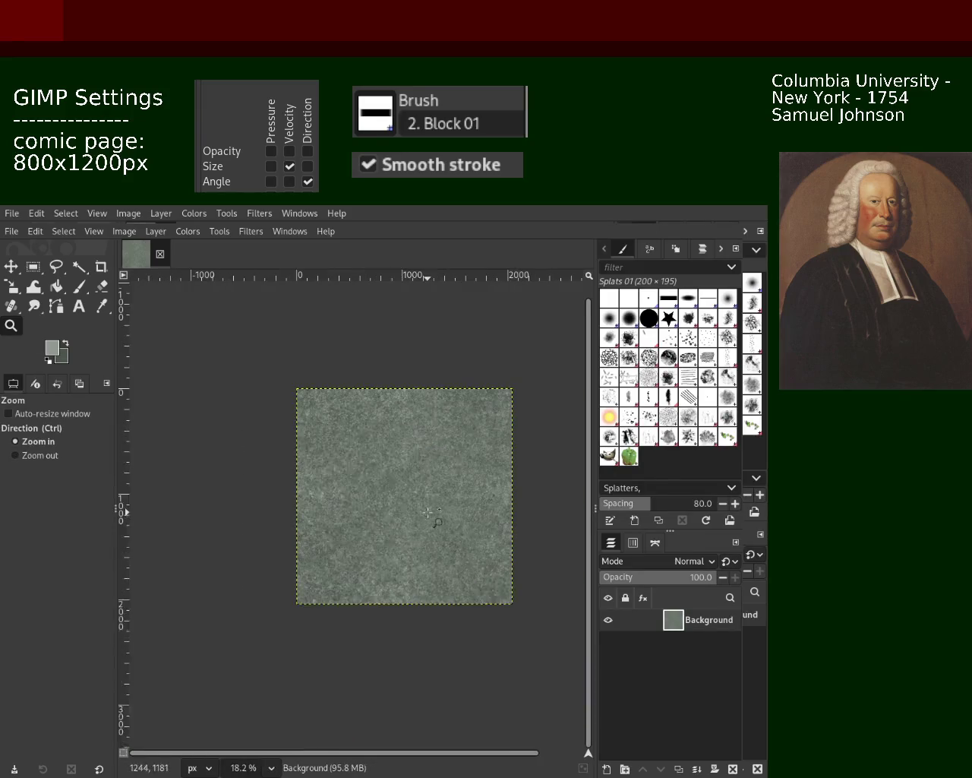
pyautogui.scroll(2, 351, 498)
pyautogui.scroll(3, 351, 498)
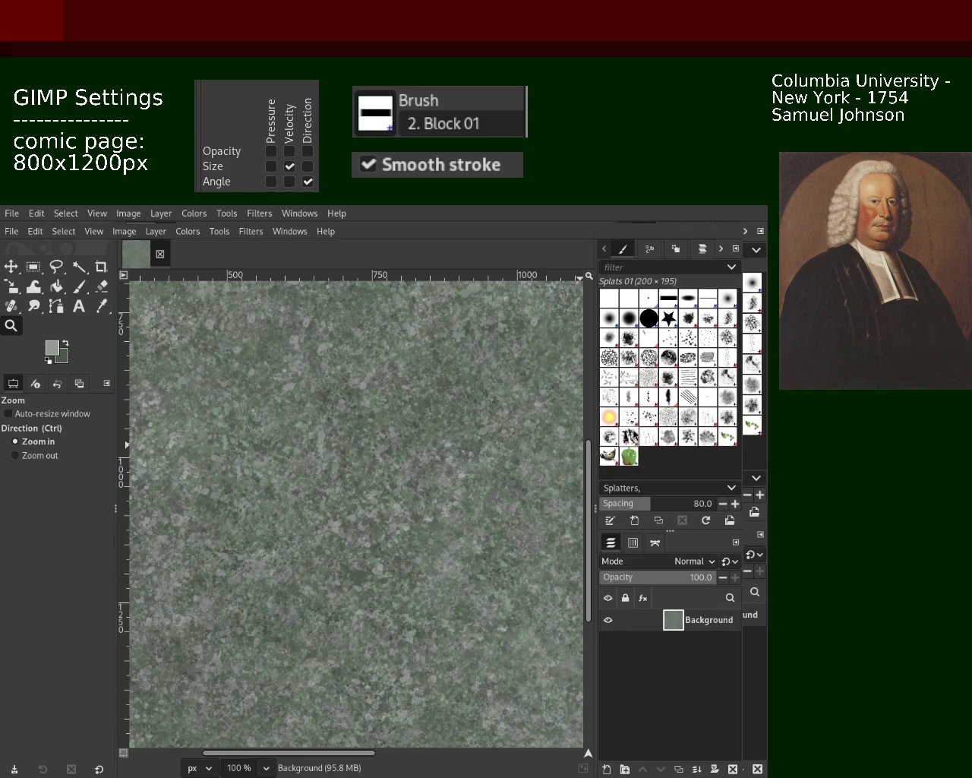
pyautogui.click(629, 436)
# Review the texture at zooms ranging from the whole page to actual size.
pyautogui.click(352, 502)
pyautogui.keyDown('ctrl'); pyautogui.click(351, 501); pyautogui.keyUp('ctrl')
pyautogui.keyDown('ctrl'); pyautogui.click(363, 460); pyautogui.keyUp('ctrl')
pyautogui.keyDown('ctrl'); pyautogui.click(373, 418); pyautogui.keyUp('ctrl')
pyautogui.keyDown('ctrl'); pyautogui.click(386, 377); pyautogui.keyUp('ctrl')
pyautogui.keyDown('ctrl'); pyautogui.click(397, 334); pyautogui.keyUp('ctrl')
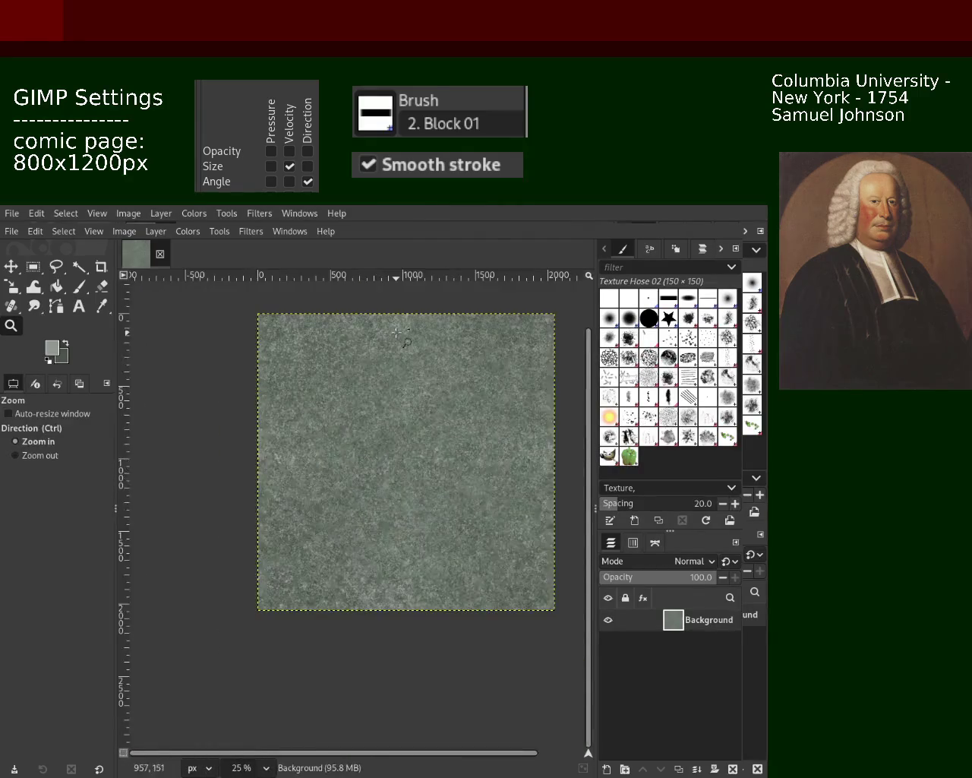
pyautogui.click(396, 334)
pyautogui.click(394, 350)
pyautogui.click(390, 364)
pyautogui.click(387, 380)
pyautogui.keyDown('ctrl'); pyautogui.click(385, 389); pyautogui.keyUp('ctrl')
pyautogui.keyDown('ctrl'); pyautogui.click(384, 394); pyautogui.keyUp('ctrl')
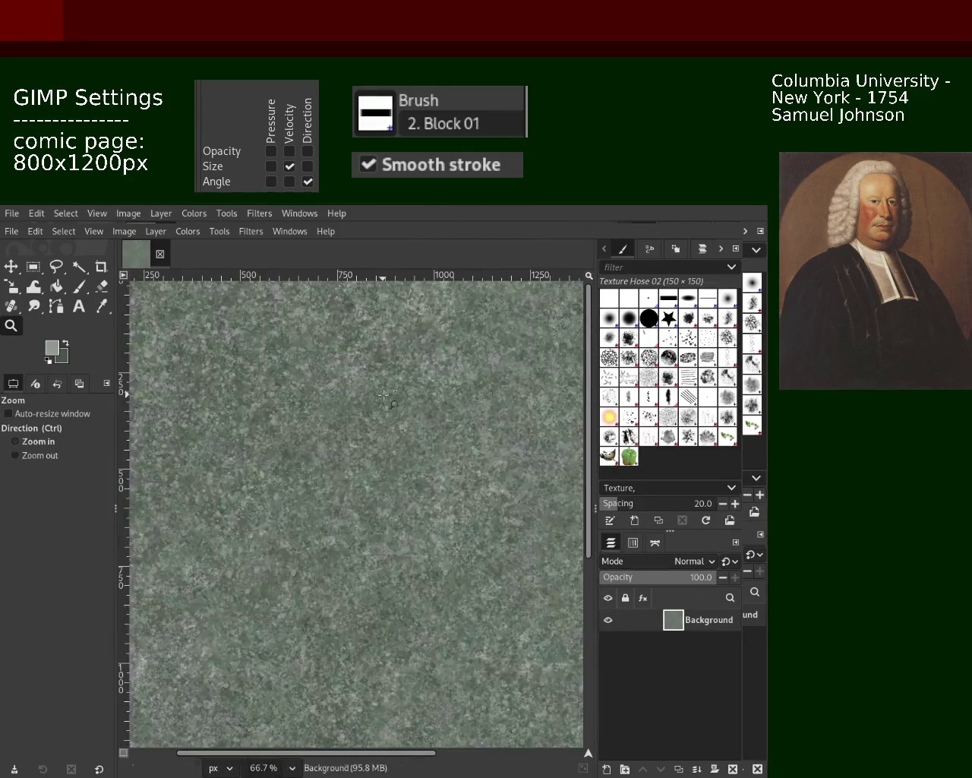
pyautogui.click(383, 395)
pyautogui.click(380, 407)
pyautogui.keyDown('ctrl'); pyautogui.click(372, 425); pyautogui.keyUp('ctrl')
pyautogui.keyDown('ctrl'); pyautogui.click(366, 440); pyautogui.keyUp('ctrl')
pyautogui.keyDown('ctrl'); pyautogui.click(361, 454); pyautogui.keyUp('ctrl')
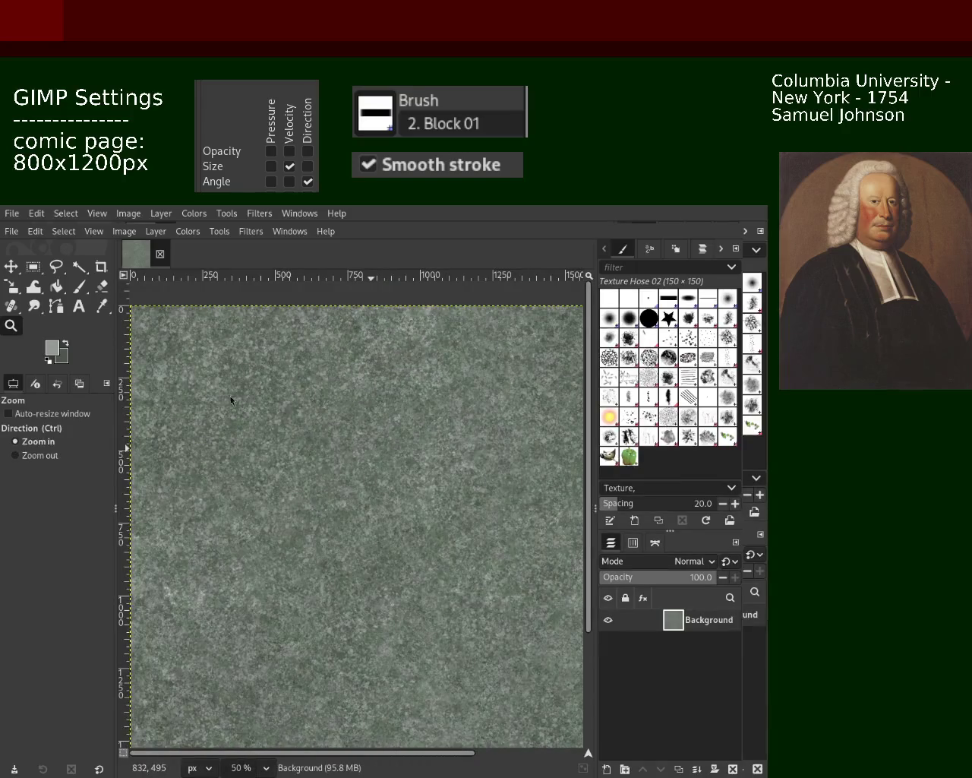
pyautogui.keyDown('ctrl'); pyautogui.click(319, 445); pyautogui.keyUp('ctrl')
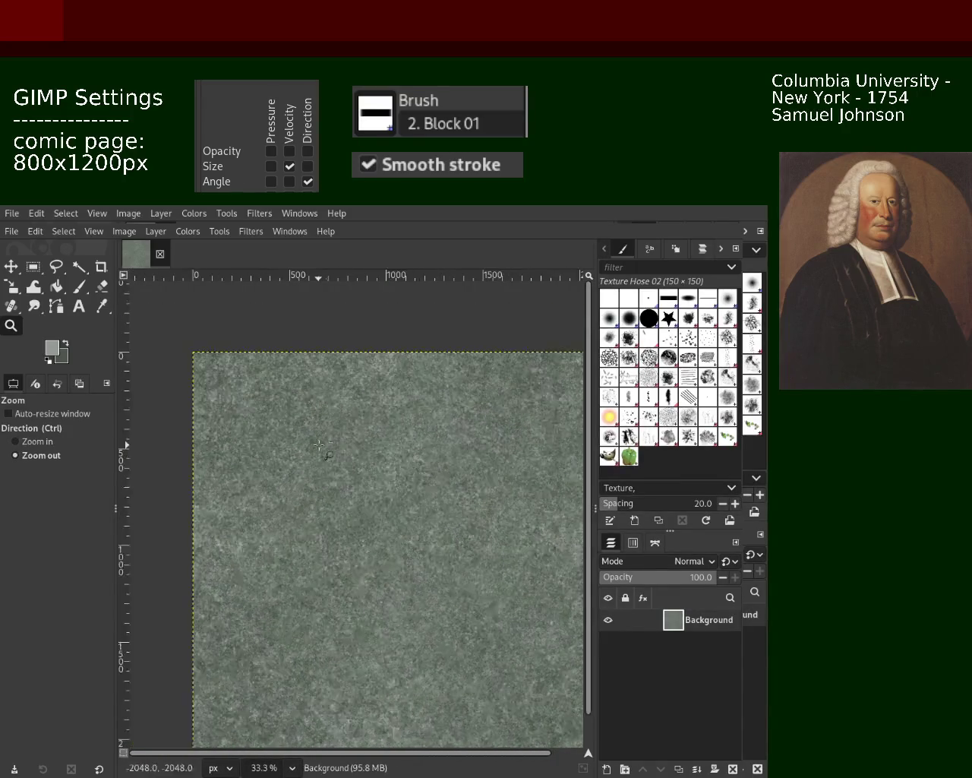
pyautogui.keyDown('ctrl'); pyautogui.click(323, 450); pyautogui.keyUp('ctrl')
pyautogui.click(328, 454)
pyautogui.click(335, 458)
pyautogui.click(339, 462)
pyautogui.click(344, 466)
pyautogui.click(349, 470)
pyautogui.keyDown('ctrl'); pyautogui.click(342, 465); pyautogui.keyUp('ctrl')
pyautogui.keyDown('ctrl'); pyautogui.click(333, 460); pyautogui.keyUp('ctrl')
pyautogui.keyDown('ctrl'); pyautogui.click(324, 455); pyautogui.keyUp('ctrl')
pyautogui.keyDown('ctrl'); pyautogui.click(314, 450); pyautogui.keyUp('ctrl')
pyautogui.click(300, 443)
pyautogui.click(289, 437)
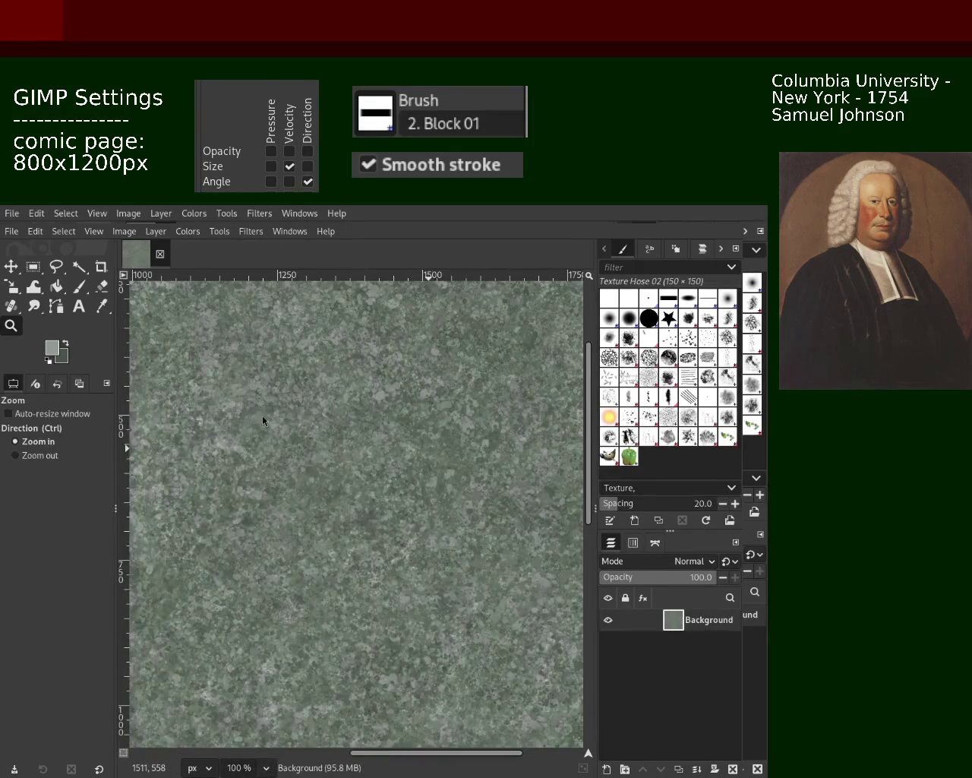
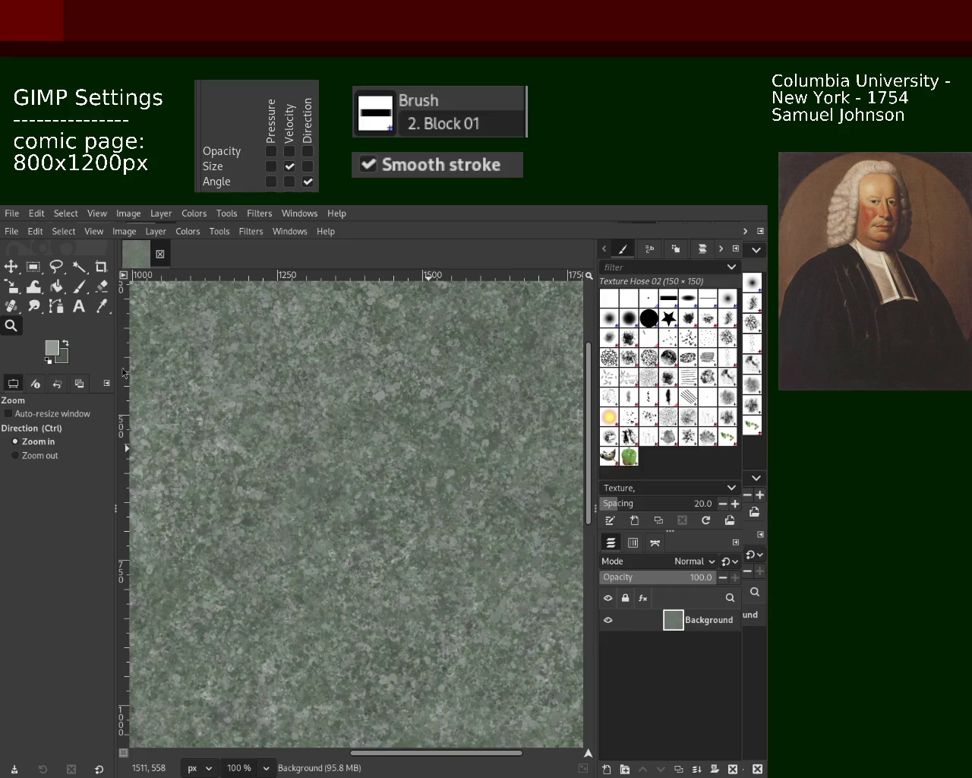
# Zoom in and out on the GIMP canvas to inspect the stone texture.
pyautogui.keyDown('ctrl'); pyautogui.click(342, 397); pyautogui.keyUp('ctrl')
pyautogui.keyDown('ctrl'); pyautogui.click(342, 397); pyautogui.keyUp('ctrl')
pyautogui.click(365, 406)
pyautogui.click(395, 416)
pyautogui.keyDown('ctrl'); pyautogui.click(411, 422); pyautogui.keyUp('ctrl')
pyautogui.click(411, 422)
pyautogui.keyDown('ctrl'); pyautogui.click(387, 424); pyautogui.keyUp('ctrl')
pyautogui.keyDown('ctrl'); pyautogui.click(365, 424); pyautogui.keyUp('ctrl')
pyautogui.click(334, 424)
pyautogui.click(316, 425)
pyautogui.click(316, 425)
pyautogui.click(311, 426)
pyautogui.keyDown('ctrl'); pyautogui.click(288, 427); pyautogui.keyUp('ctrl')
pyautogui.keyDown('ctrl'); pyautogui.click(274, 428); pyautogui.keyUp('ctrl')
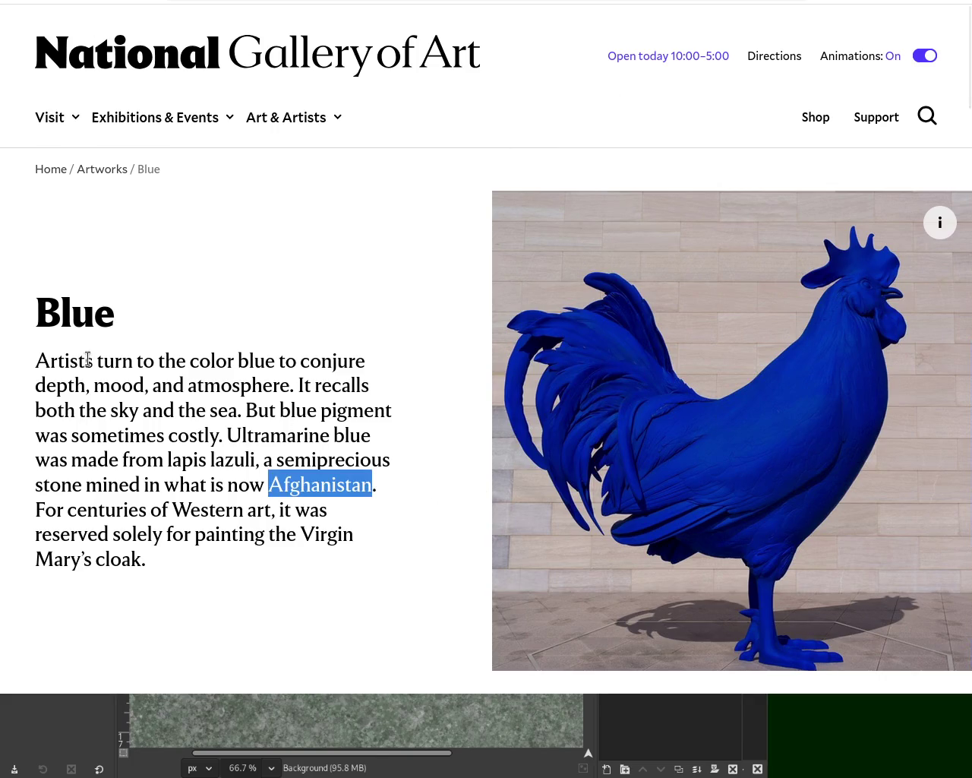
# On the National Gallery of Art 'Blue' page, select the paragraph about ultramarine, then clear the selection.
pyautogui.moveTo(35, 312); pyautogui.dragTo(67, 313)
pyautogui.moveTo(46, 359)
pyautogui.mouseDown()
pyautogui.moveTo(126, 362)
pyautogui.moveTo(113, 395)
pyautogui.moveTo(356, 385)
pyautogui.moveTo(59, 409)
pyautogui.moveTo(339, 410)
pyautogui.moveTo(72, 416)
pyautogui.moveTo(204, 433)
pyautogui.moveTo(352, 431)
pyautogui.moveTo(44, 456)
pyautogui.moveTo(179, 456)
pyautogui.moveTo(271, 437)
pyautogui.moveTo(278, 458)
pyautogui.moveTo(386, 468)
pyautogui.moveTo(72, 483)
pyautogui.moveTo(386, 488)
pyautogui.moveTo(84, 505)
pyautogui.moveTo(279, 510)
pyautogui.moveTo(283, 524)
pyautogui.moveTo(75, 534)
pyautogui.moveTo(300, 536)
pyautogui.moveTo(221, 582)
pyautogui.mouseUp()
pyautogui.click(209, 581)
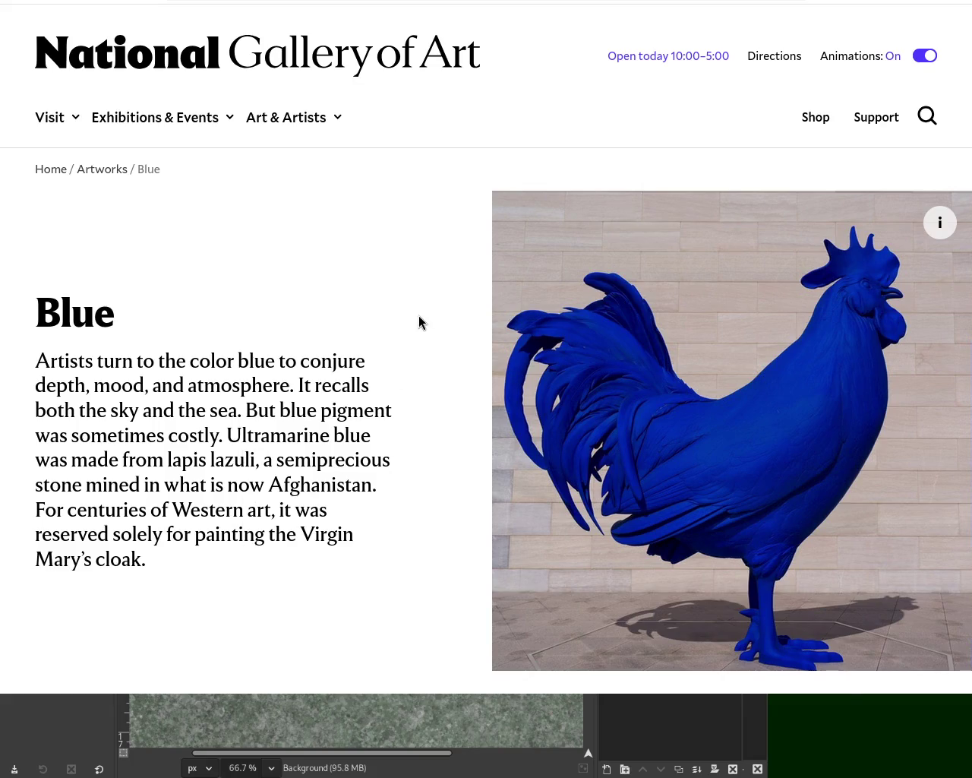
# Move the browser window aside to reveal the GIMP canvas.
pyautogui.moveTo(433, 294); pyautogui.dragTo(532, 246)
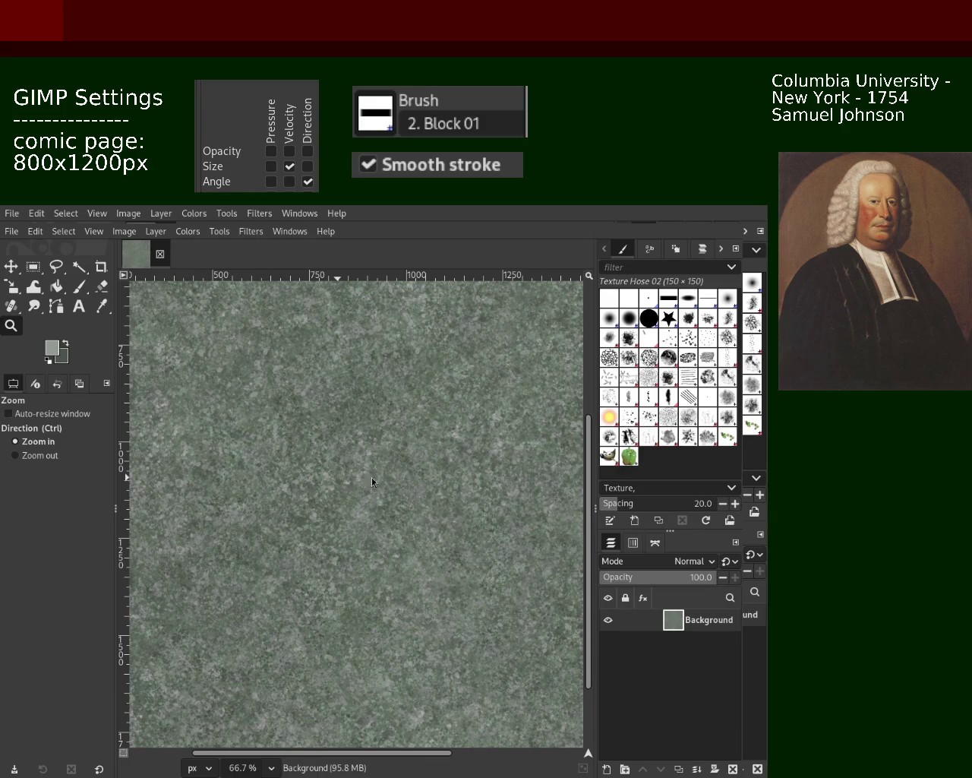
pyautogui.press('ctrl')
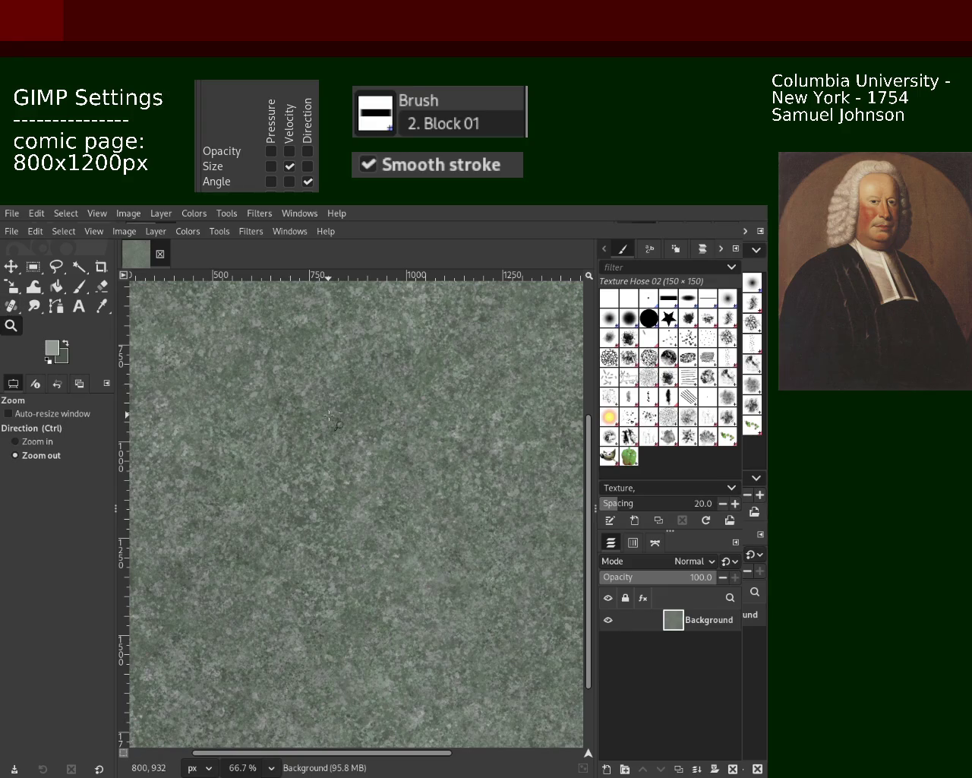
pyautogui.keyDown('ctrl'); pyautogui.click(329, 416); pyautogui.keyUp('ctrl')
pyautogui.keyDown('ctrl'); pyautogui.click(329, 415); pyautogui.keyUp('ctrl')
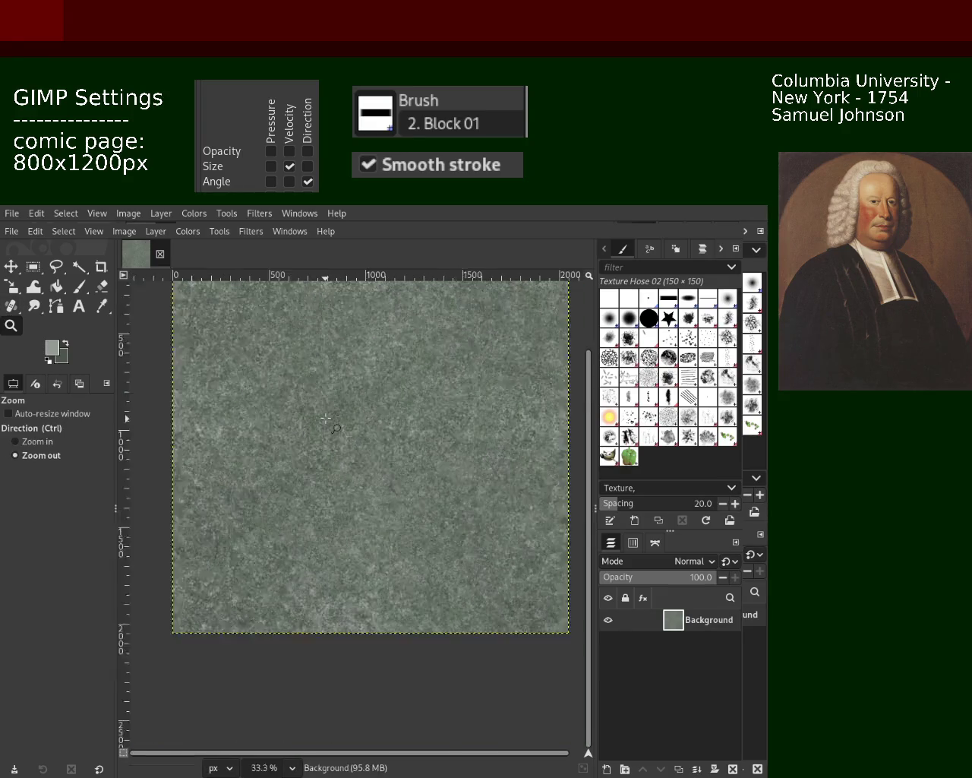
pyautogui.keyDown('ctrl'); pyautogui.click(330, 410); pyautogui.keyUp('ctrl')
pyautogui.keyDown('ctrl'); pyautogui.click(330, 408); pyautogui.keyUp('ctrl')
pyautogui.click(330, 407)
pyautogui.click(330, 406)
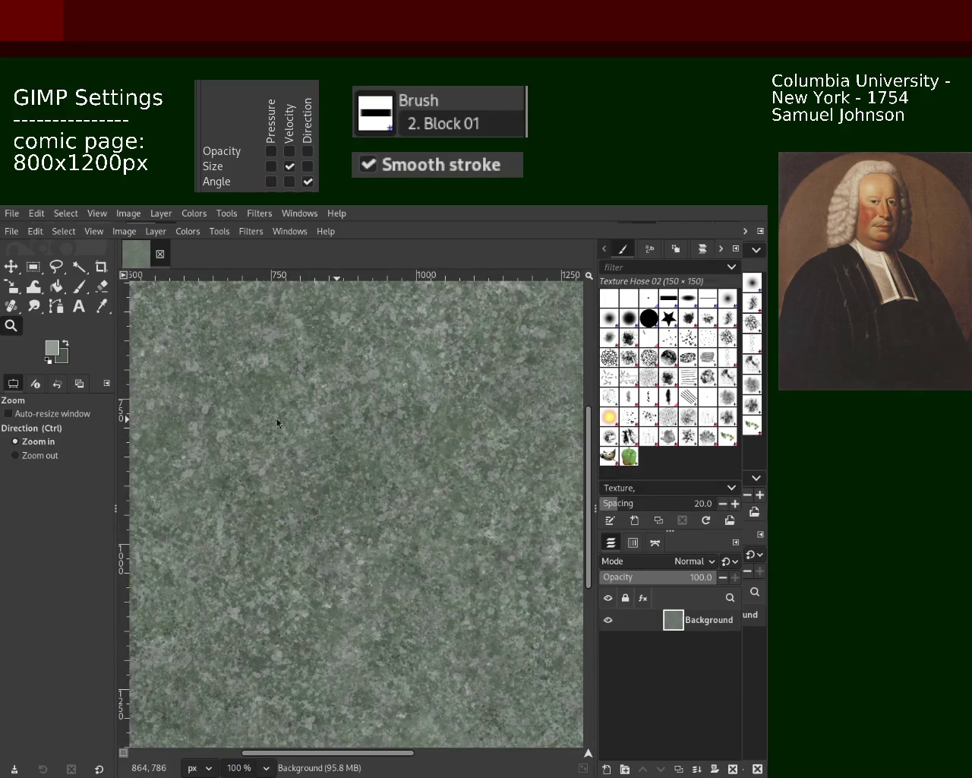